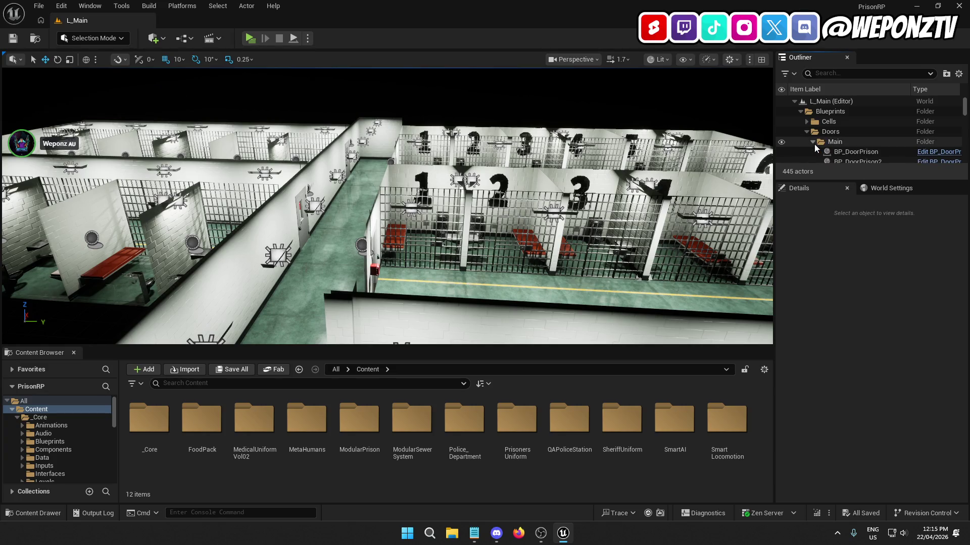
Step: Select and deselect BP_DoorPrison4, then collapse the Main doors, Doors and Blueprints folders
left_click(304, 220)
scroll(862, 151, "up", 2)
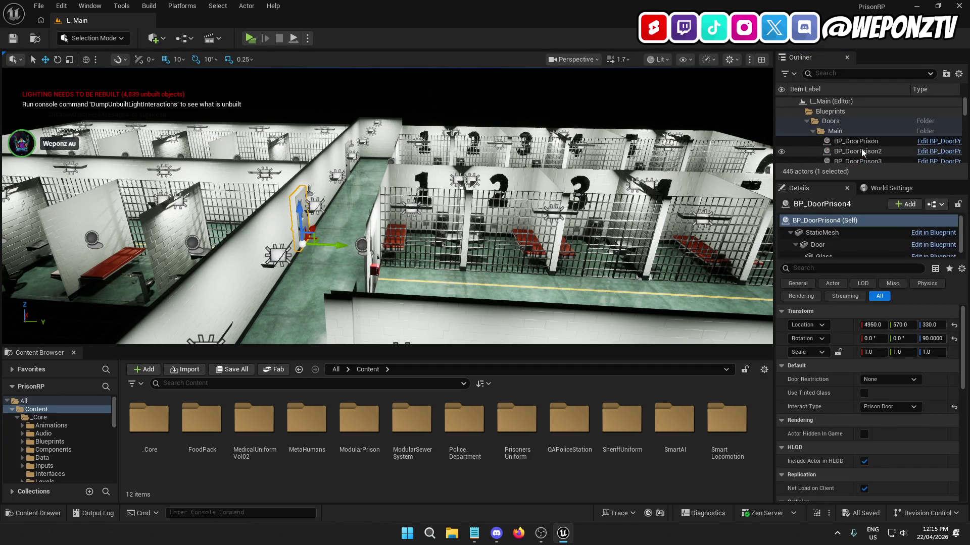
left_click(811, 132)
left_click(828, 101)
left_click(807, 132)
left_click(800, 112)
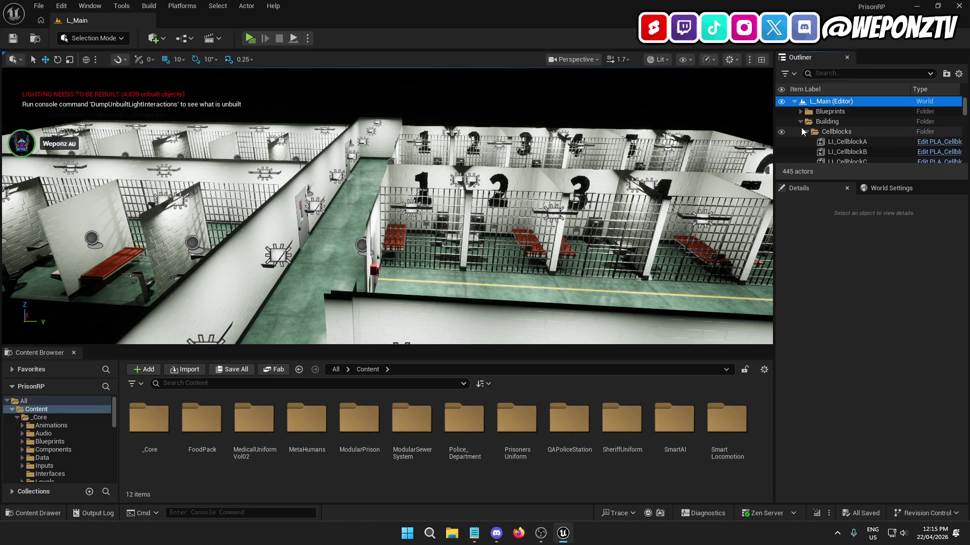
Step: Expand Cellblocks to review cellblocks A–D, then collapse the folder again
left_click(807, 131)
left_click(807, 132)
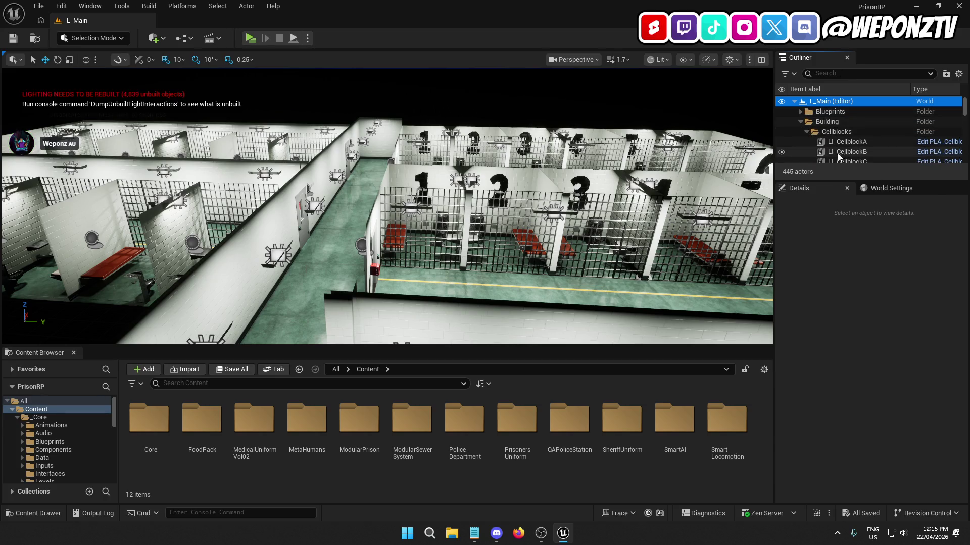
scroll(846, 151, "down", 3)
scroll(853, 155, "down", 3)
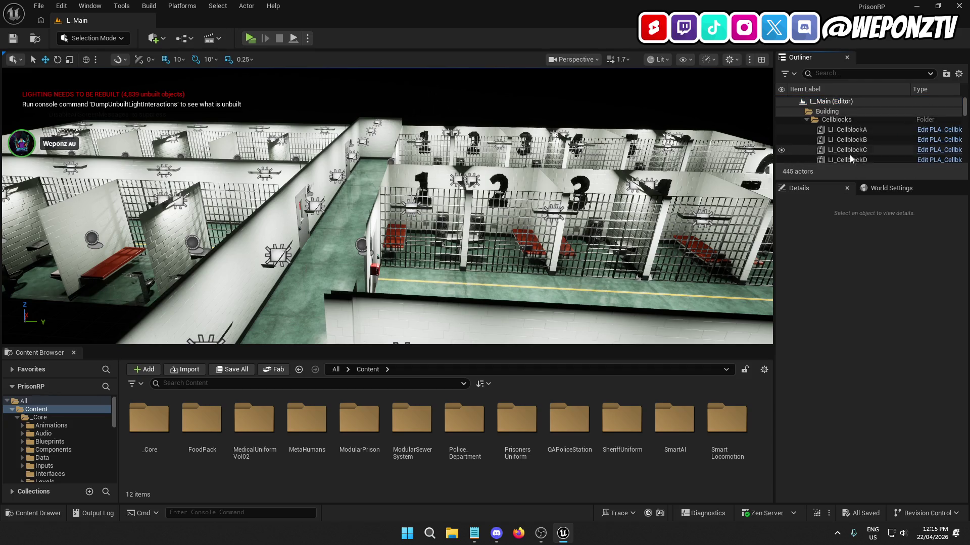
left_click(808, 120)
scroll(818, 148, "up", 3)
Step: Collapse the Hallway, Building, Decals and Lighting folders
left_click(806, 141)
left_click(801, 122)
left_click(800, 130)
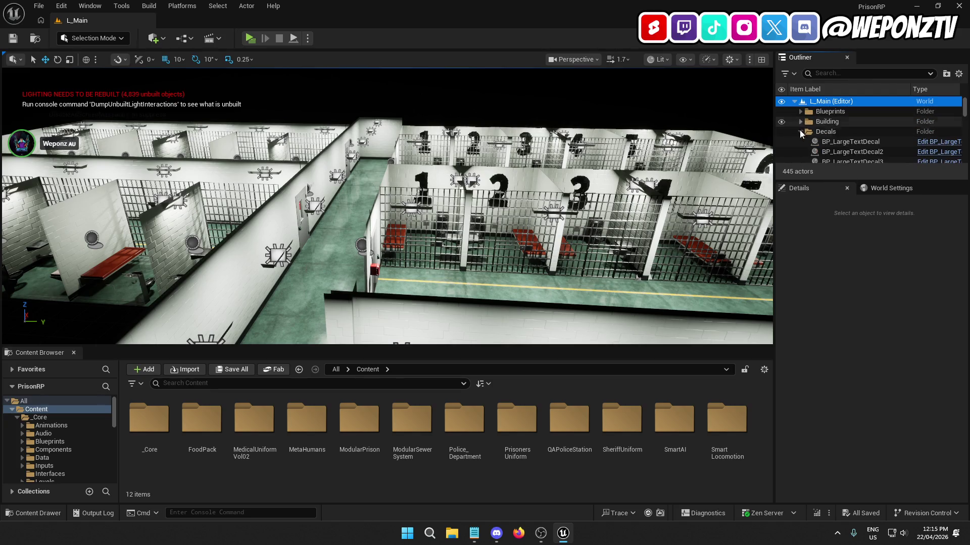
left_click(800, 131)
left_click(801, 141)
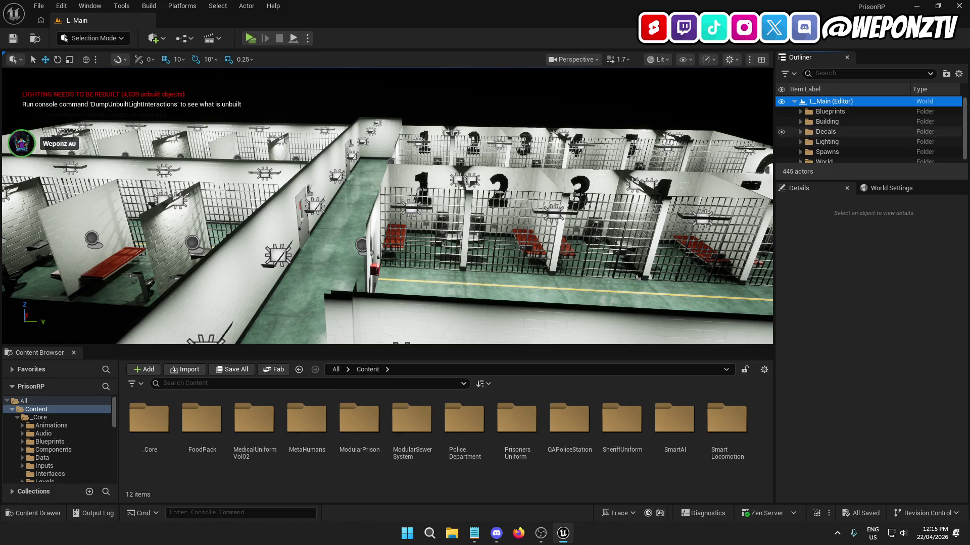
Step: Start a lighting and geometry build for all levels
left_click(39, 5)
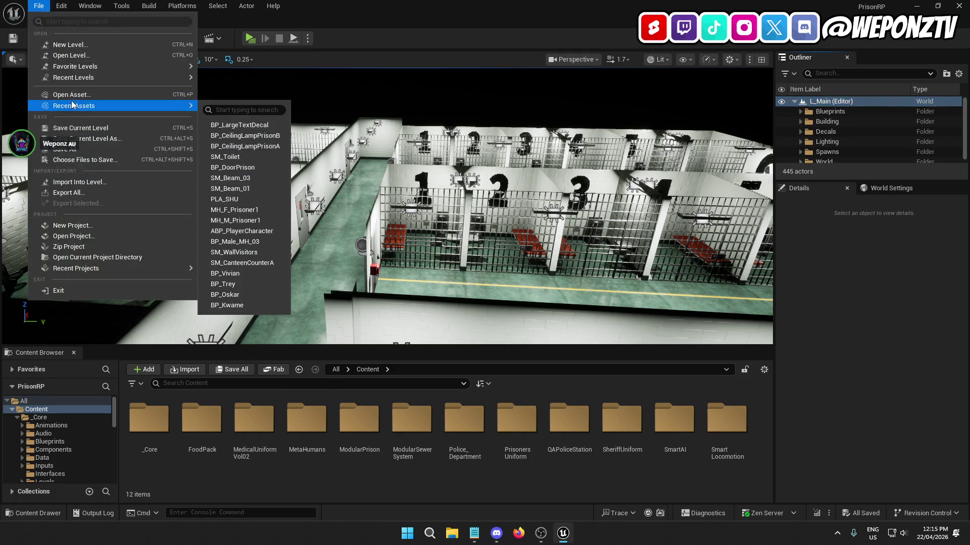
left_click(46, 6)
left_click(39, 6)
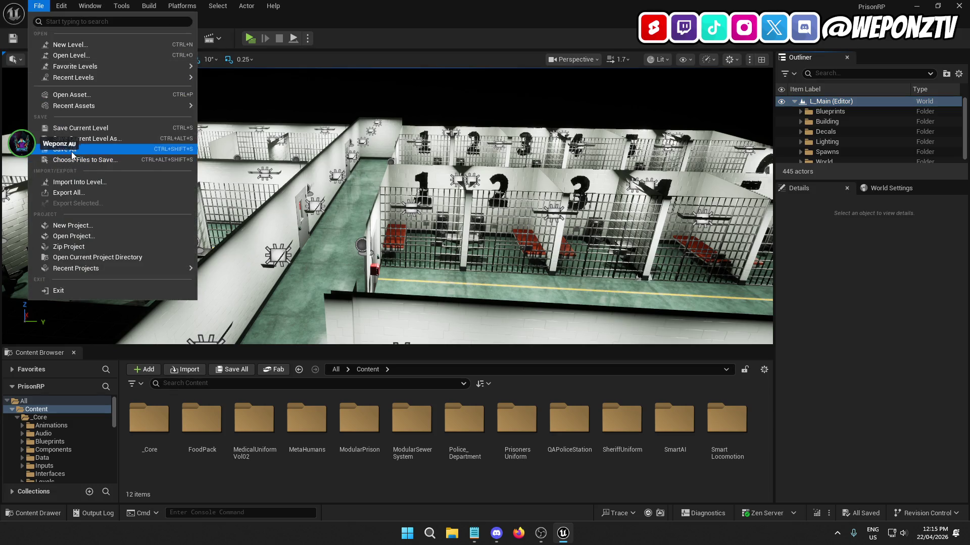
left_click(71, 155)
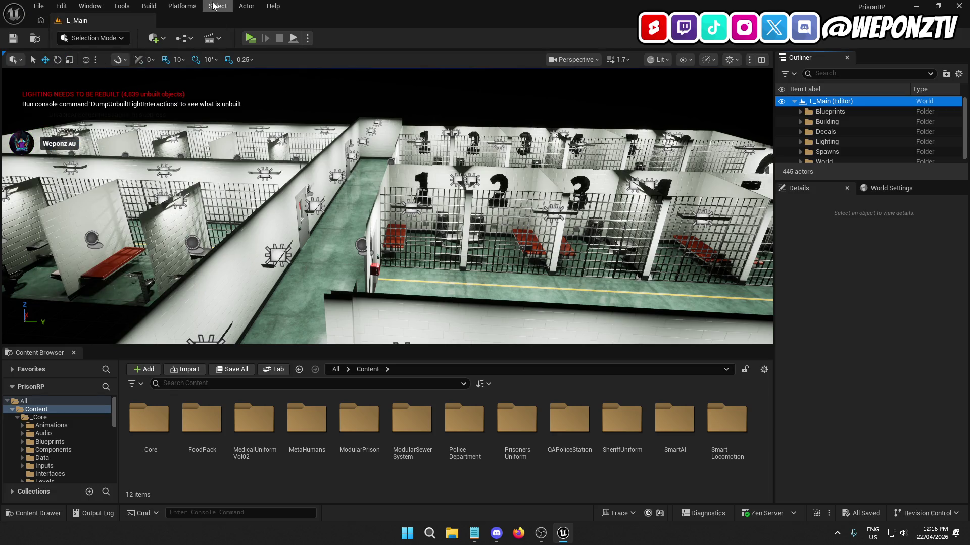
left_click(149, 6)
left_click(175, 47)
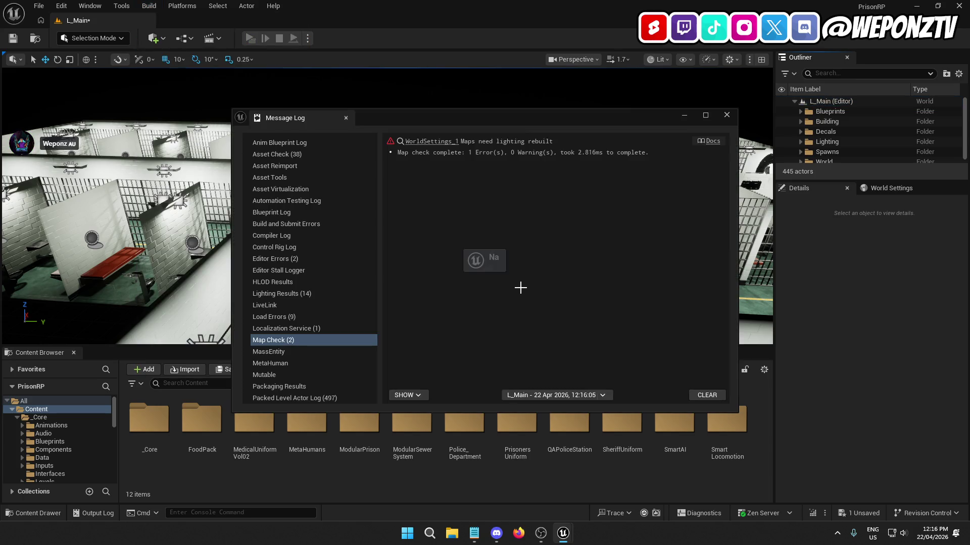
Step: Save the current L_Main level and dismiss the save error notices and Message Log
left_click(723, 117)
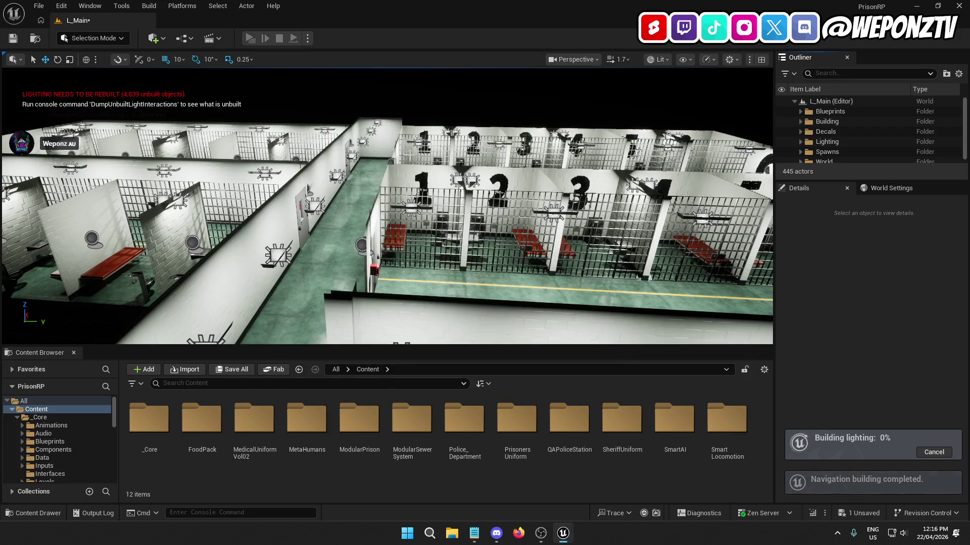
left_click(15, 38)
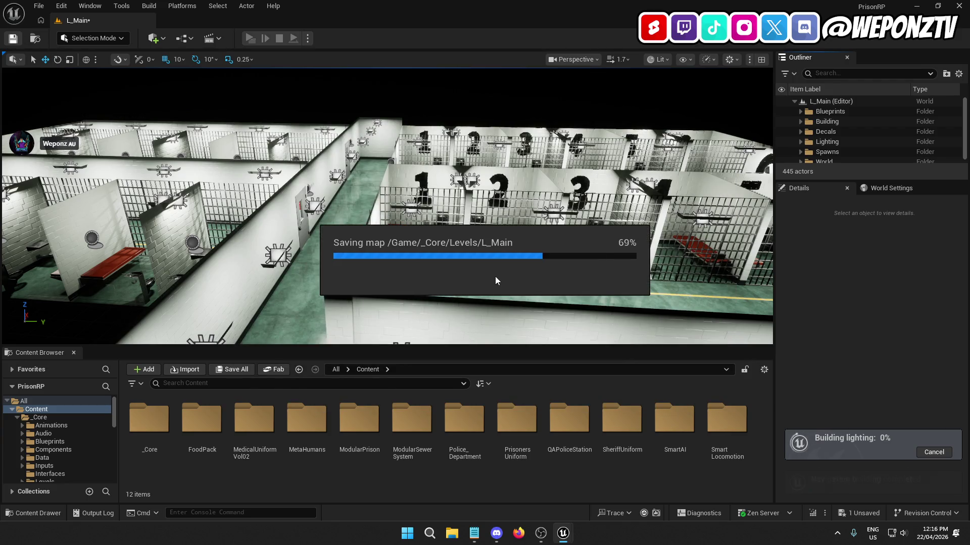
left_click(493, 295)
left_click(527, 292)
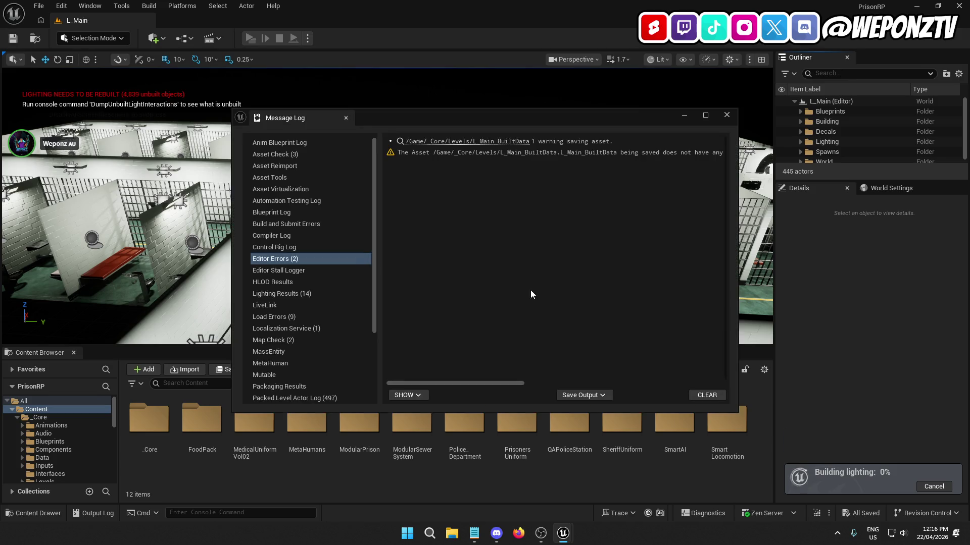
left_click(724, 116)
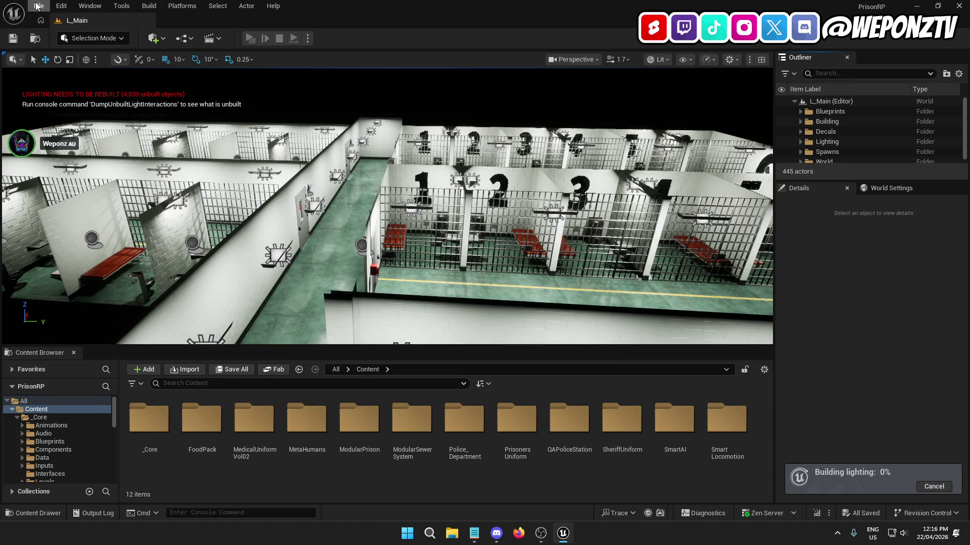
left_click(38, 5)
left_click(68, 128)
left_click(39, 5)
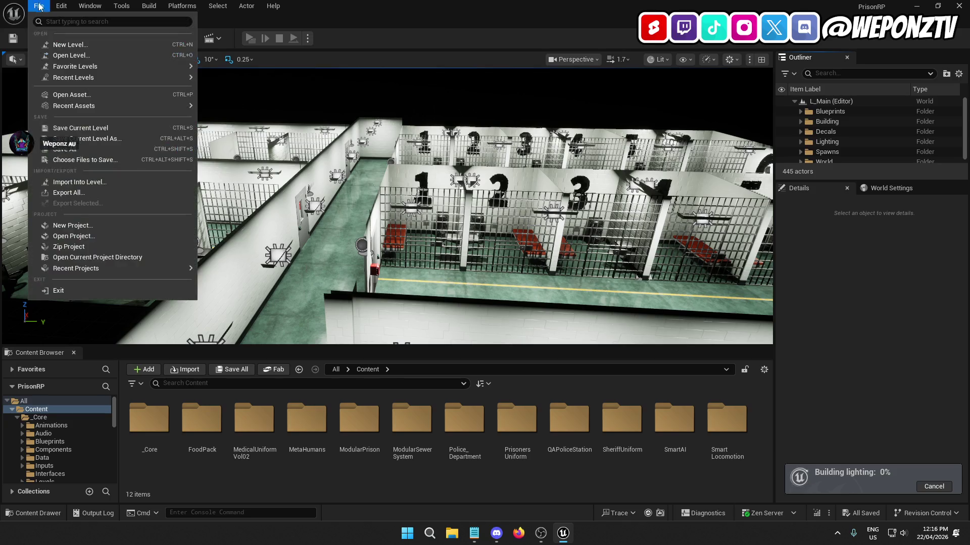
left_click(68, 136)
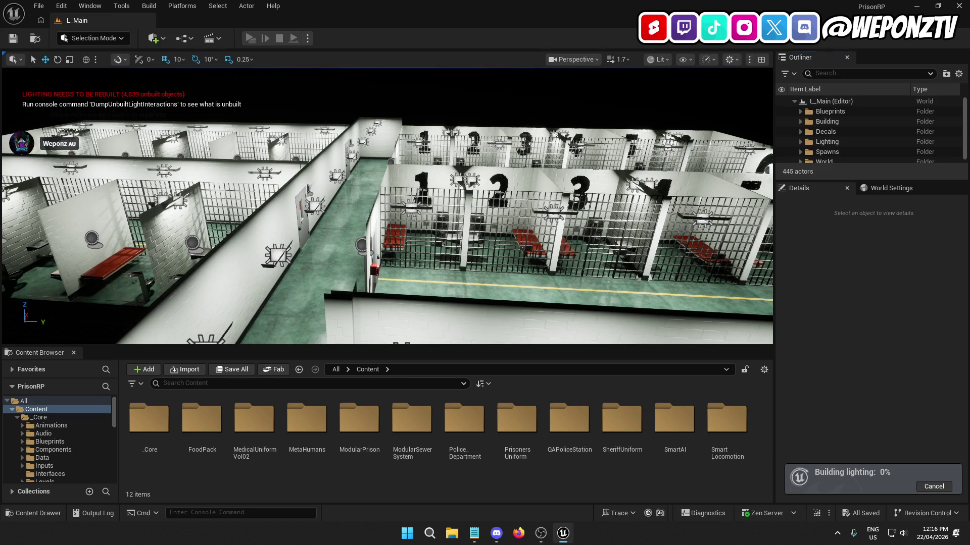
Step: Fly along the corridor past cells 5 and 6 and the D wall to a wide overhead view
key("w")
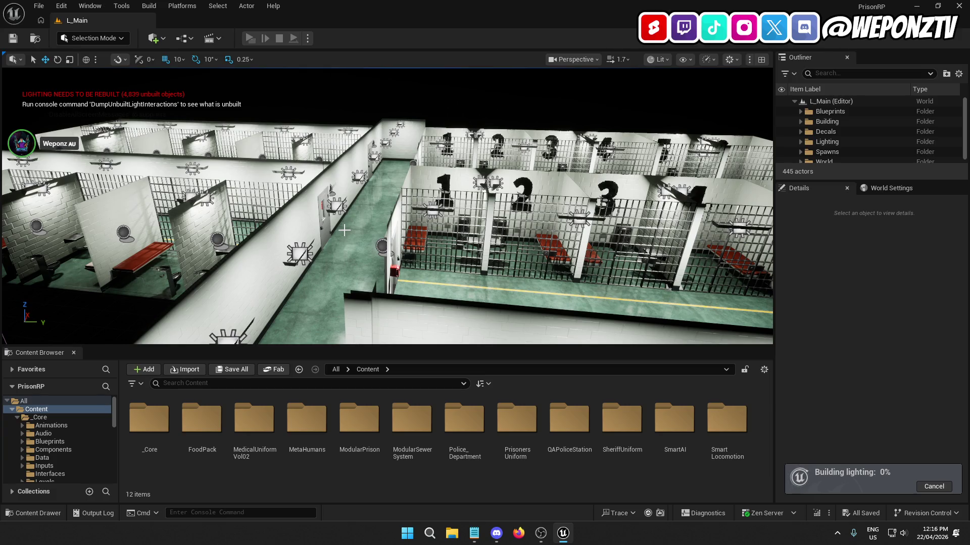
key("w")
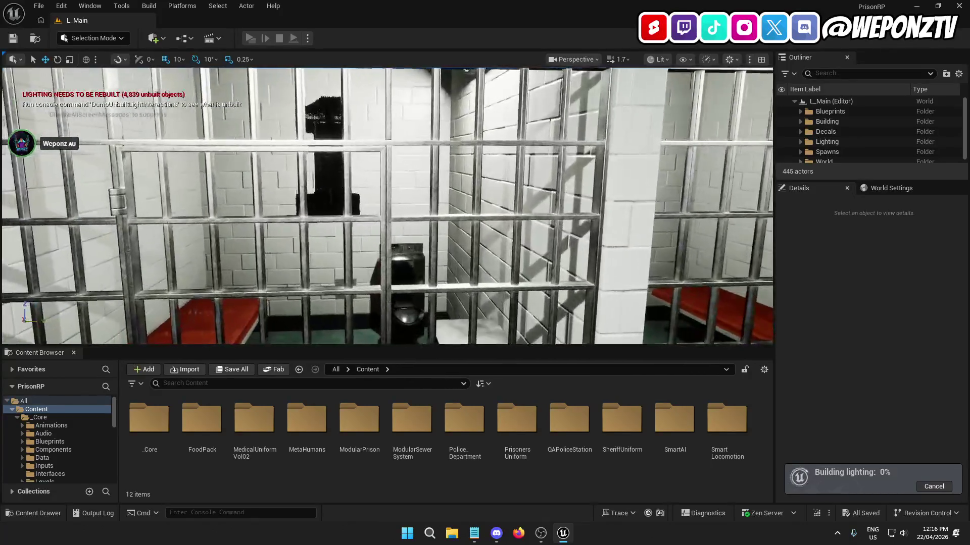
key("d")
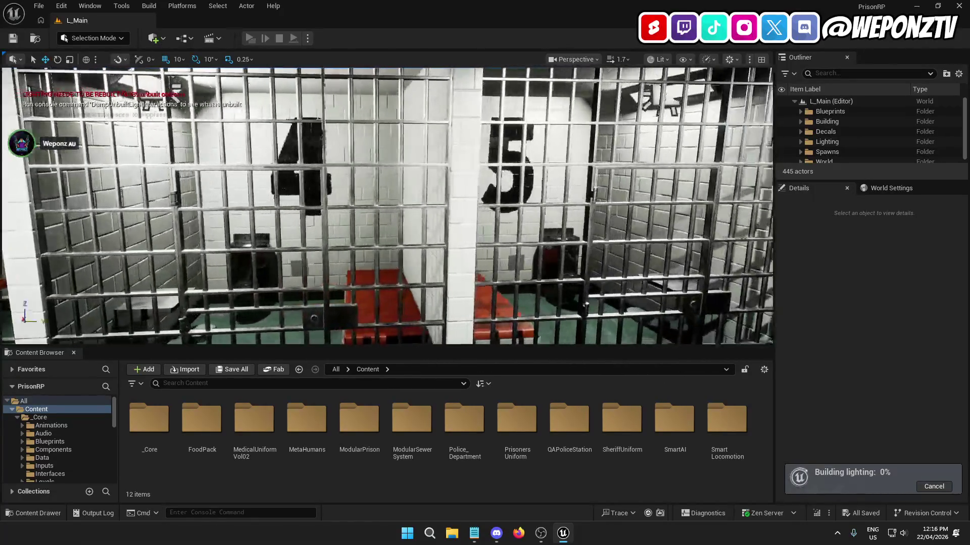
key("d")
key("e")
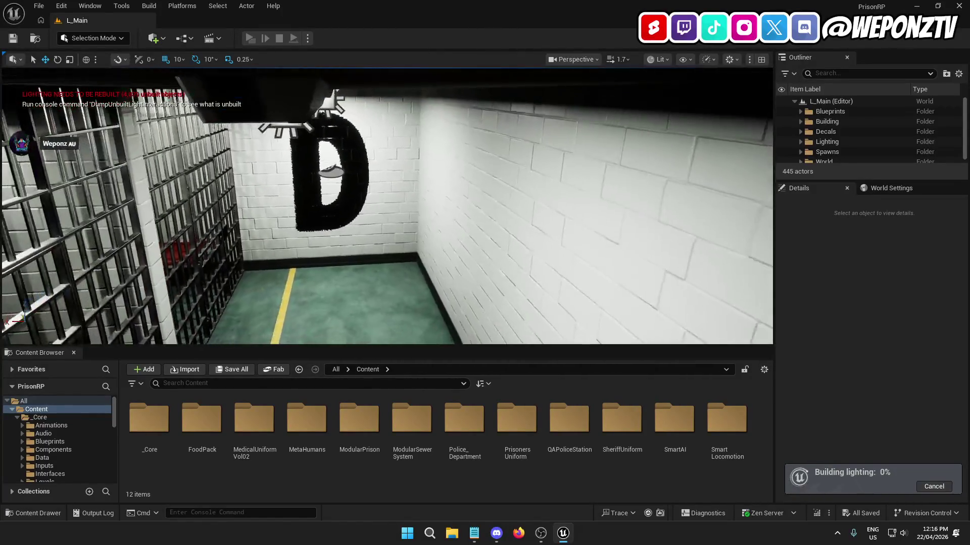
key("s")
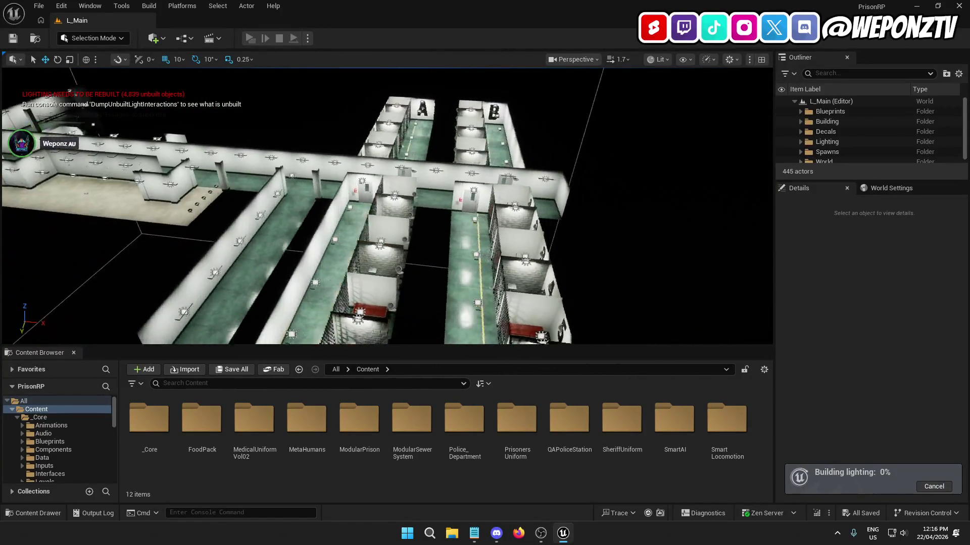
Step: Fly past numbered cells 1–6 and blocks C and D to the toilet stalls
key("w")
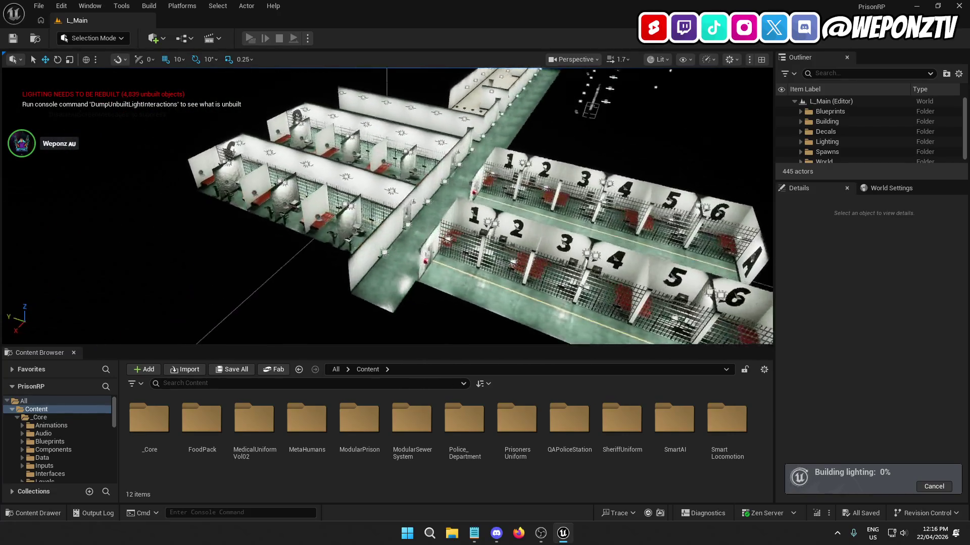
key("w")
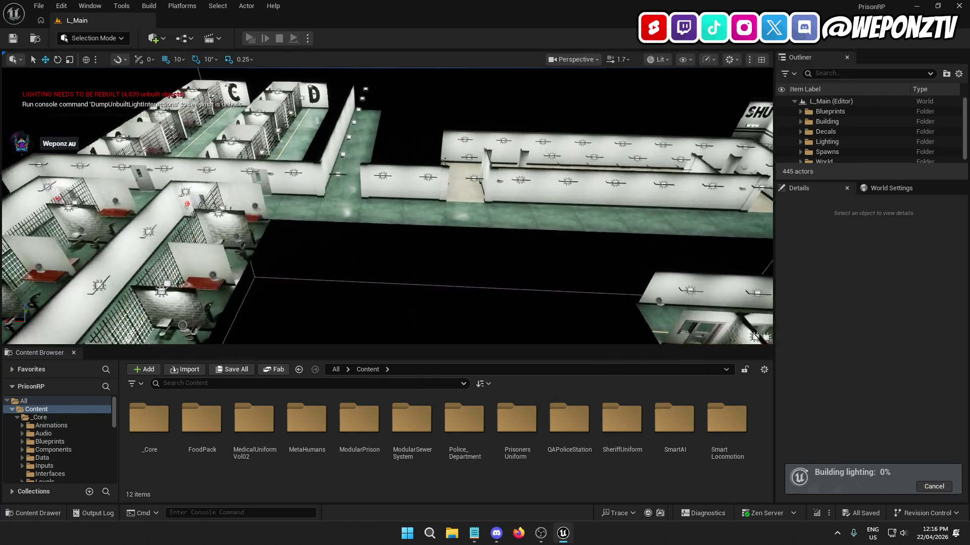
key("w")
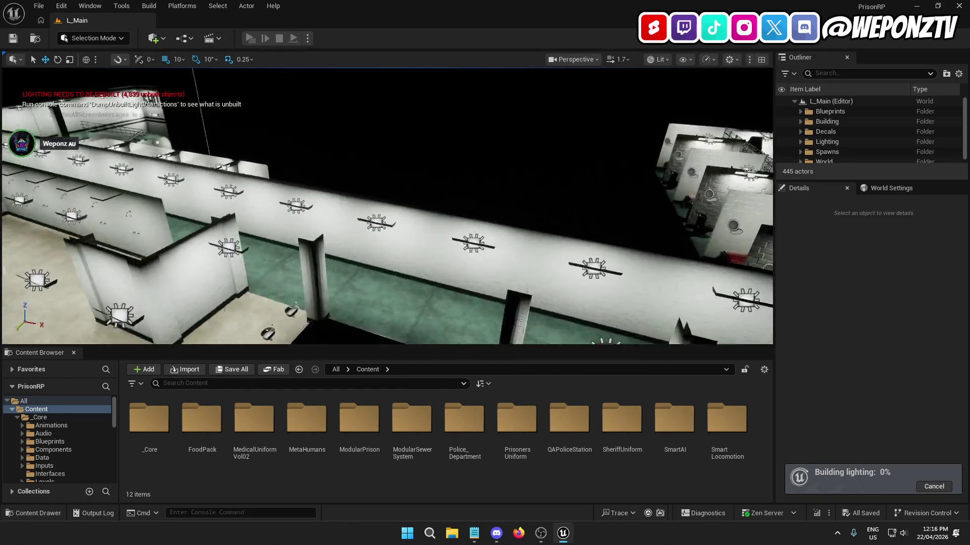
key("s")
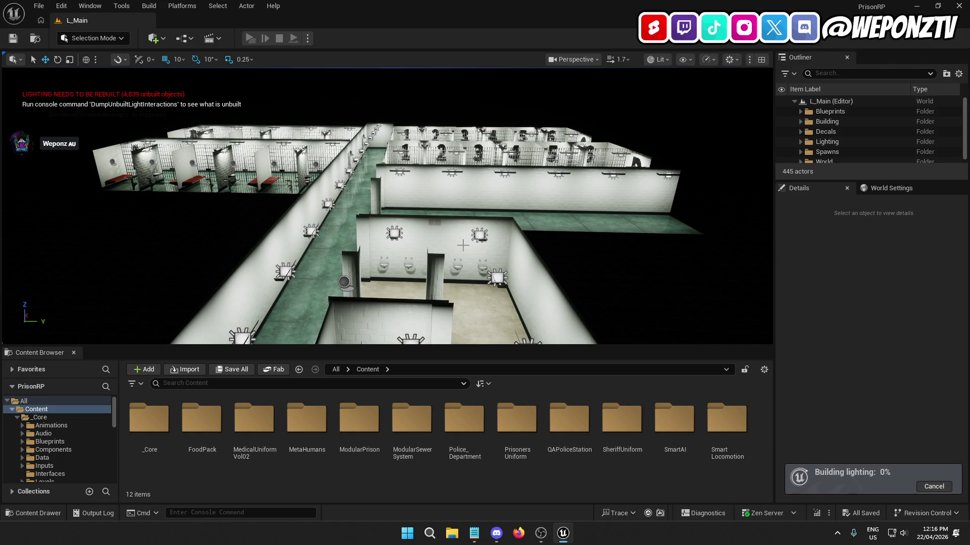
Step: Orbit over the cell rows, a red-bed cell and the CELLBLOCK D door to an angled cellblock view
left_click_drag(545, 229, 525, 234)
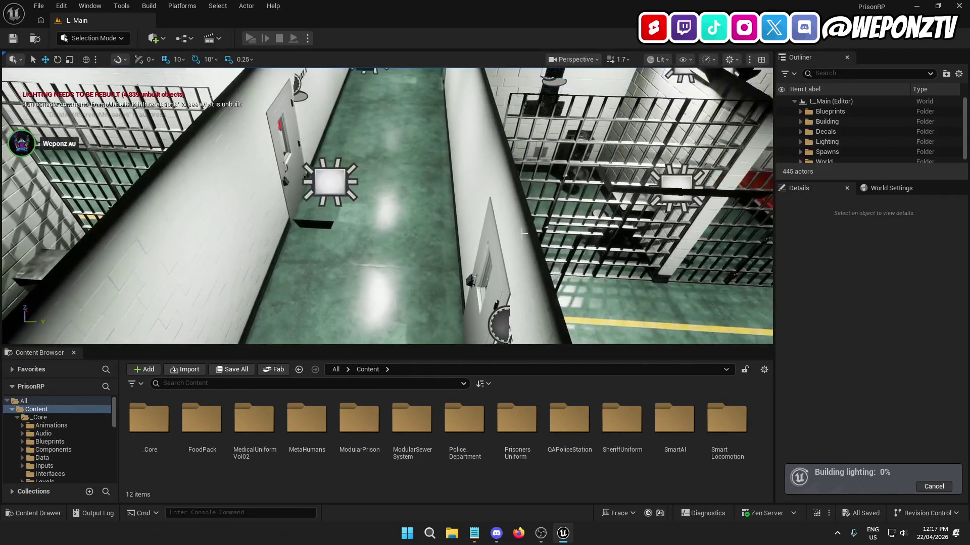
mouse_move(494, 174)
left_mouse_down()
mouse_move(403, 163)
mouse_move(349, 117)
mouse_move(378, 124)
left_mouse_up()
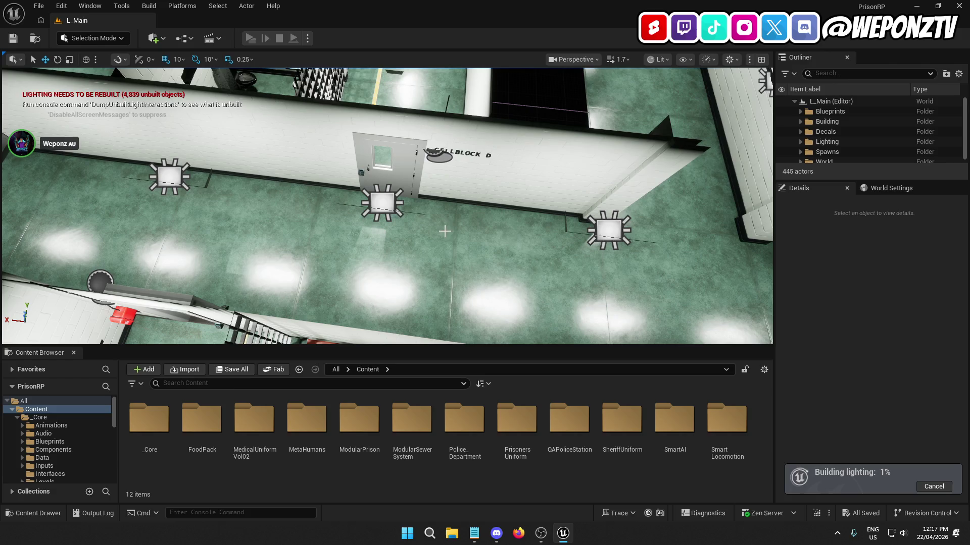
left_click_drag(453, 219, 464, 233)
left_click_drag(454, 200, 454, 200)
left_click_drag(497, 270, 497, 270)
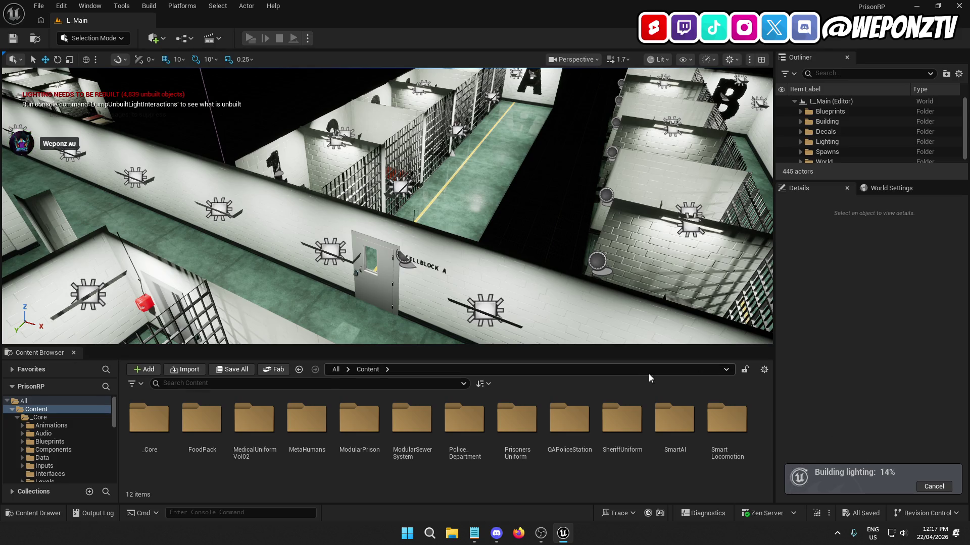
Step: Browse the FoodPack Mesh folder's assets and open SM_Canned_Mini_Closed_01 in the mesh editor
double_click(202, 425)
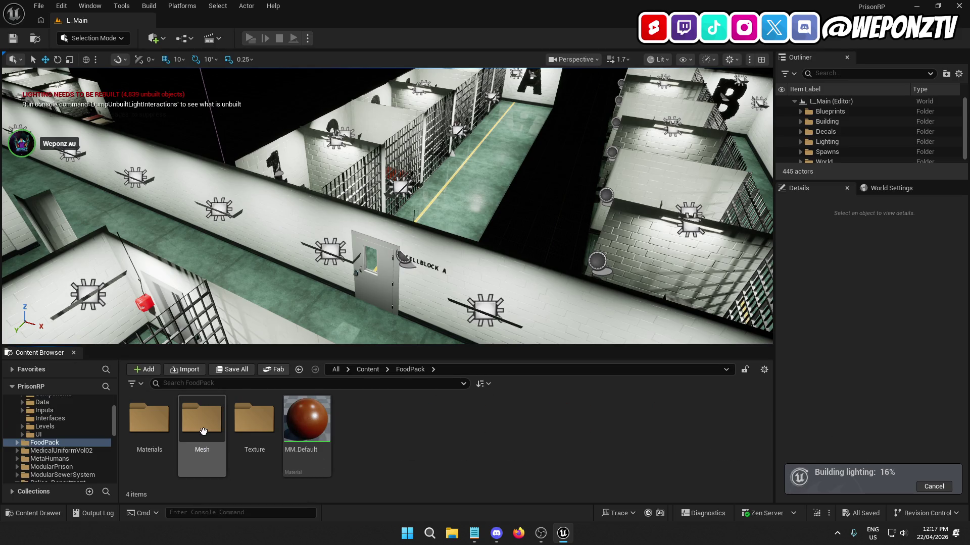
double_click(203, 430)
scroll(502, 438, "down", 3)
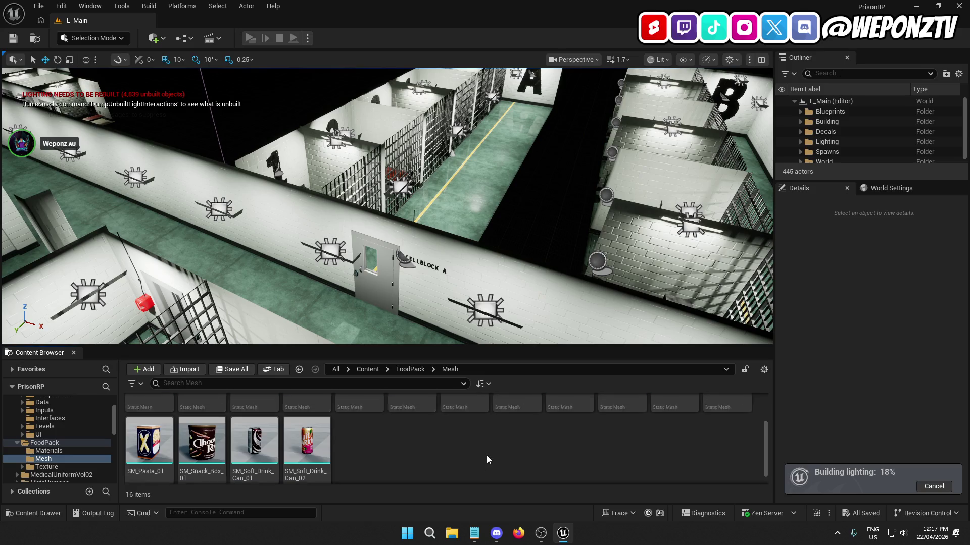
scroll(487, 458, "up", 3)
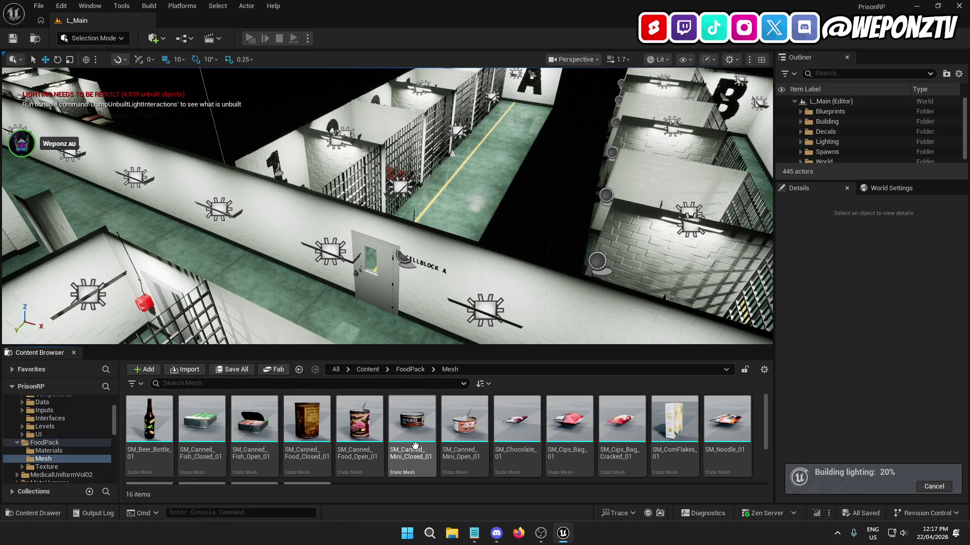
scroll(439, 453, "down", 3)
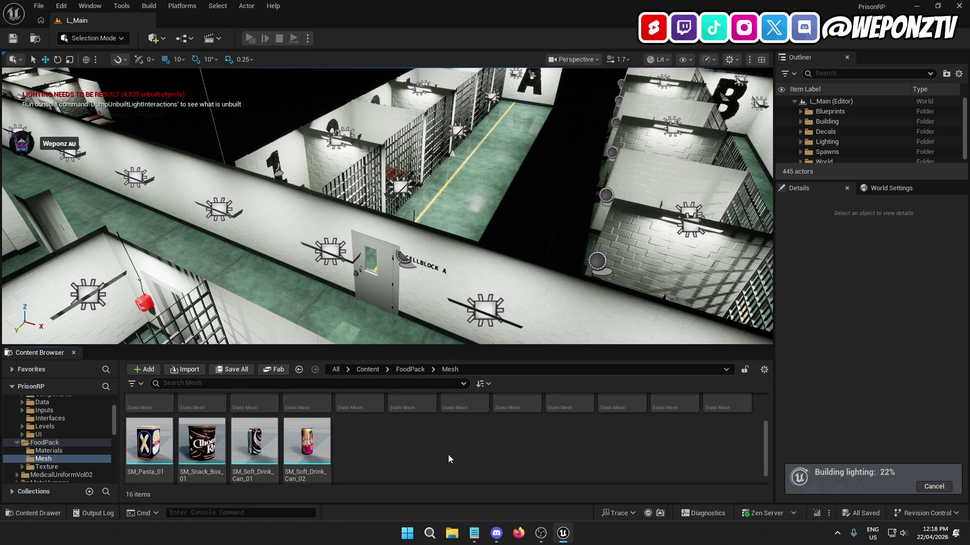
scroll(457, 458, "up", 1)
scroll(384, 463, "up", 2)
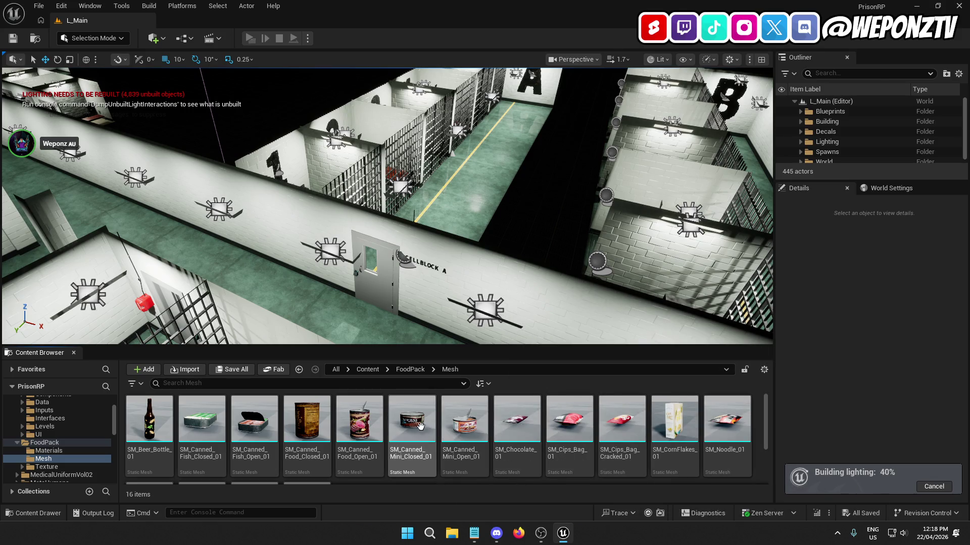
left_click(401, 417)
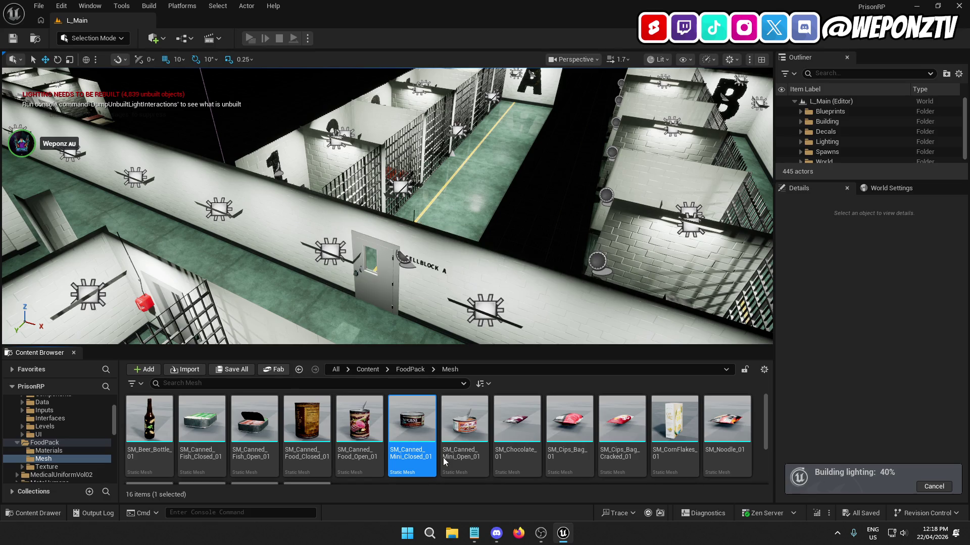
key("Return")
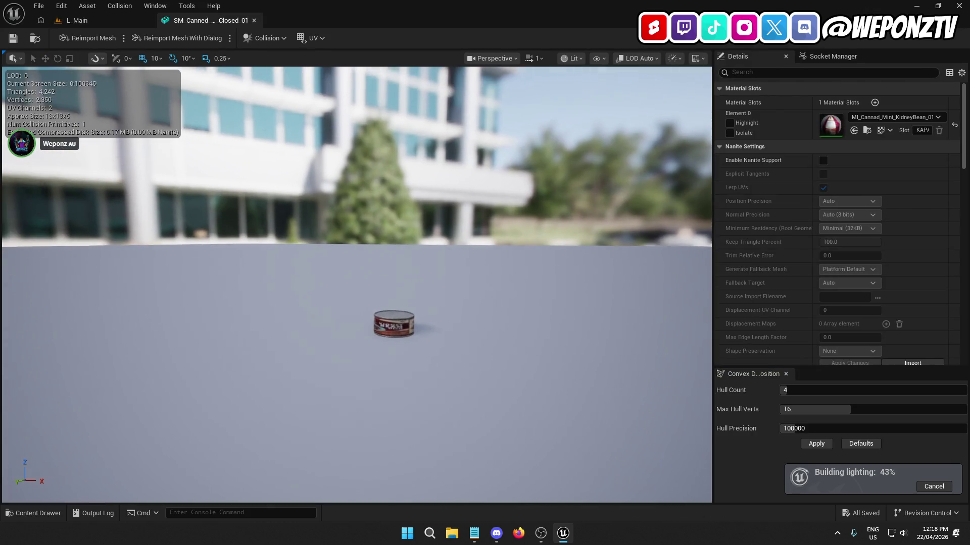
Step: Switch to SM_Canned_Fish_Closed_01 and assign it the worn anchovy material
left_click(254, 21)
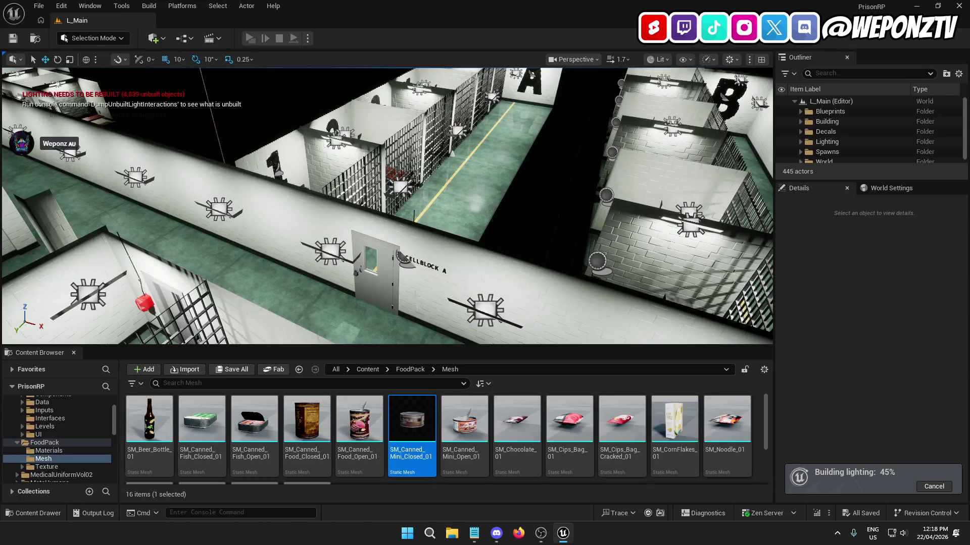
scroll(452, 436, "up", 1)
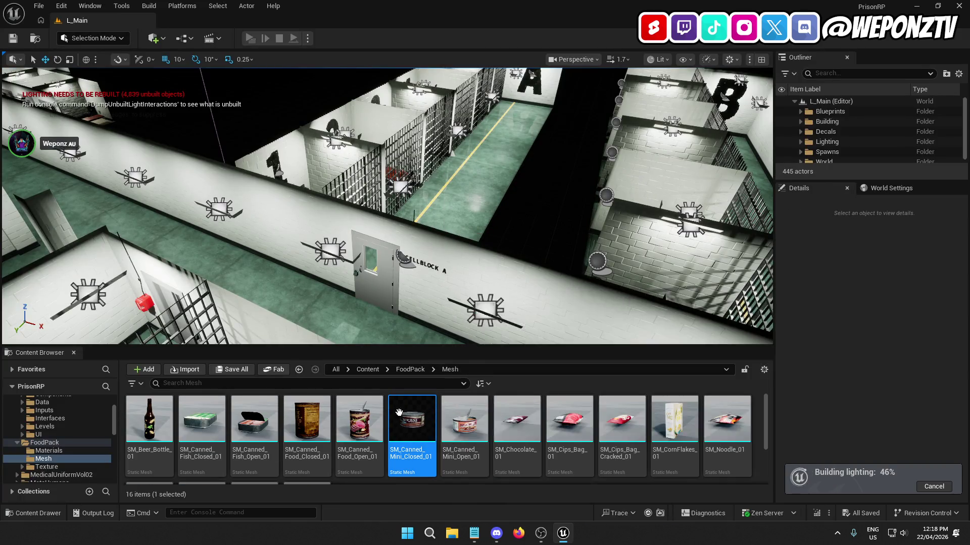
left_click(214, 418)
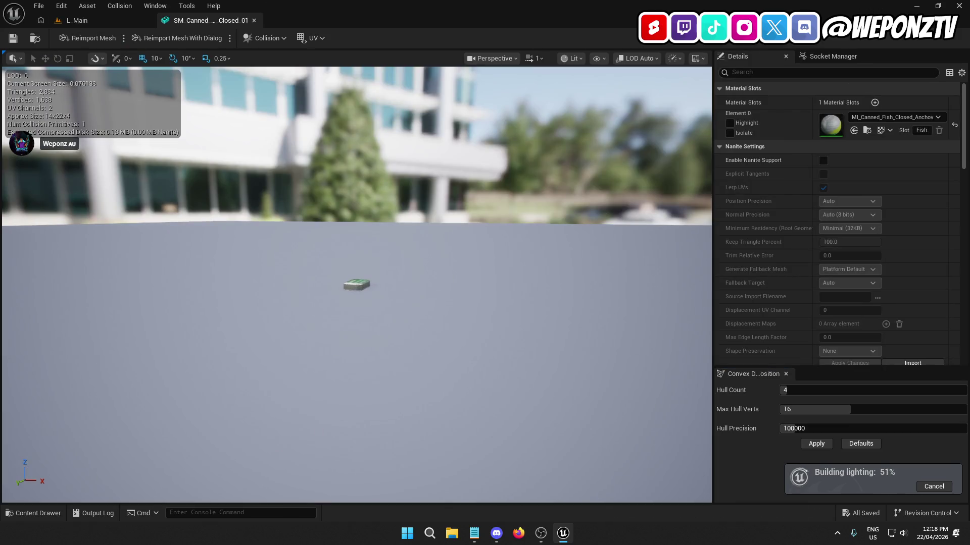
scroll(361, 342, "up", 6)
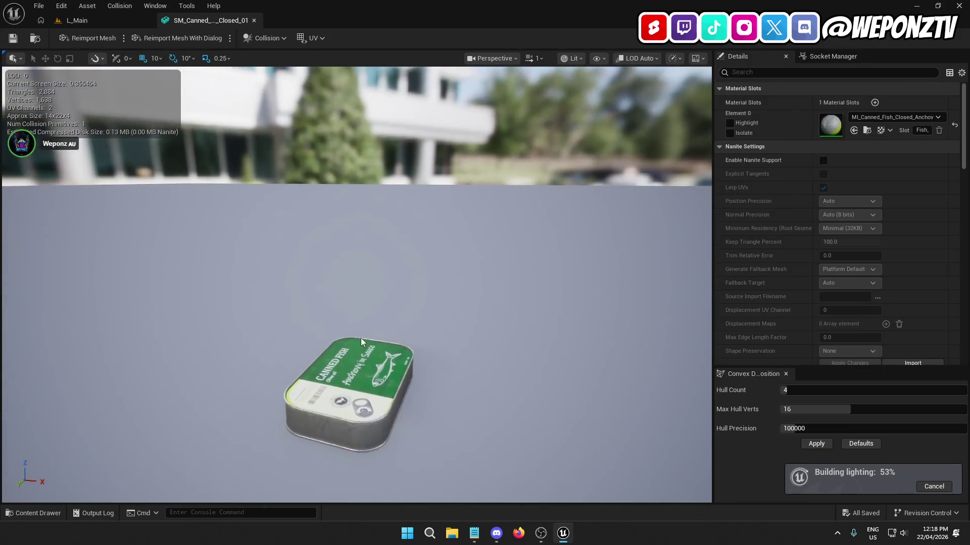
left_click(893, 118)
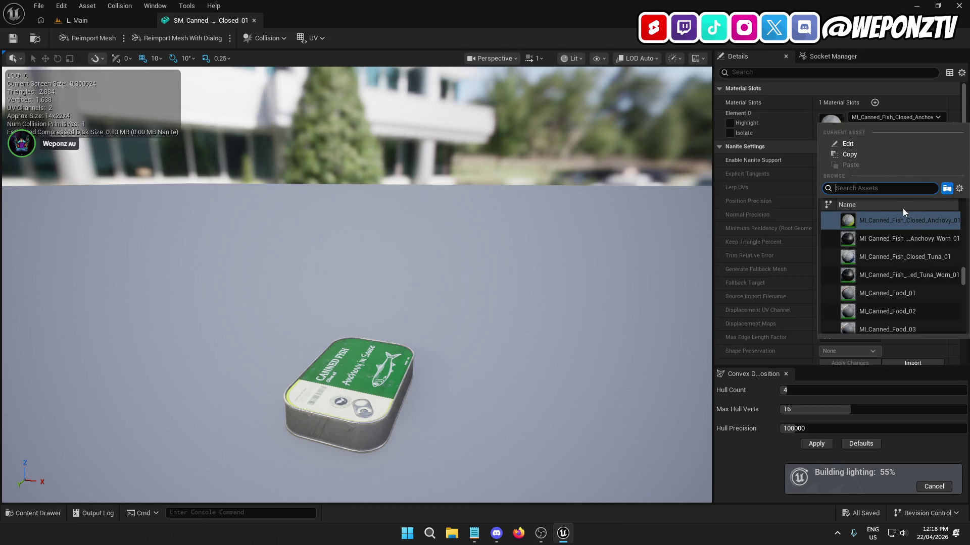
left_click(924, 241)
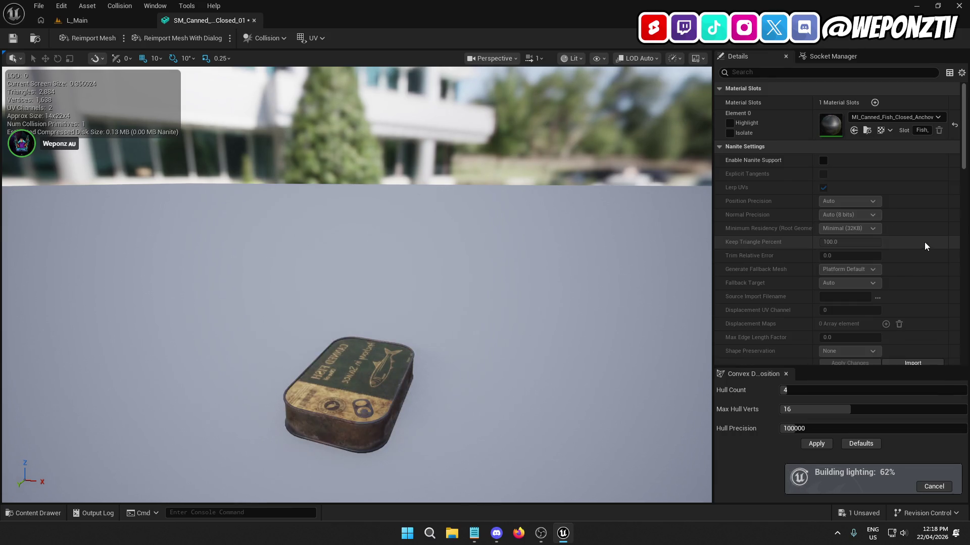
Step: Try MI_Canned_Fish_Closed_Tuna_01, restore MI_Canned_Fish_Closed_Anchovy_01, and close the mesh editor
left_click(880, 120)
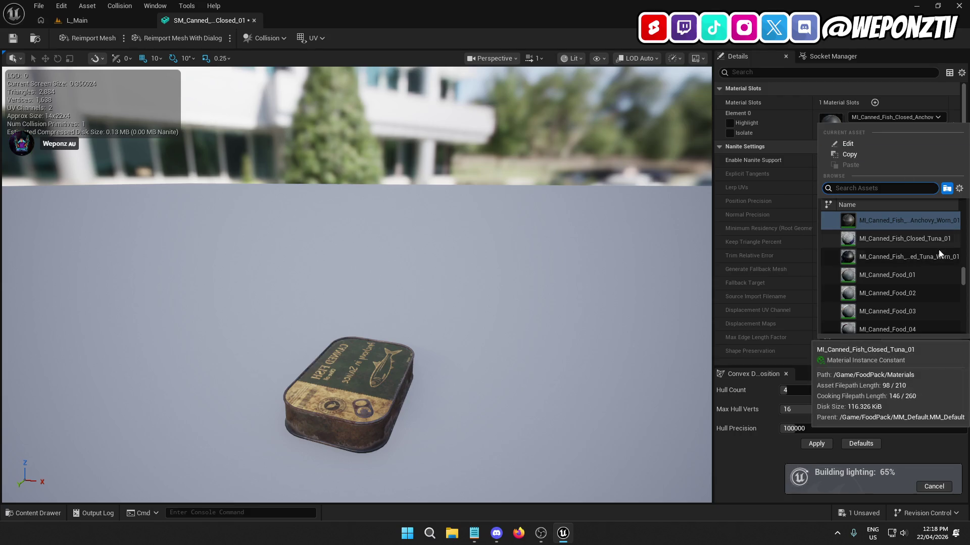
left_click(923, 239)
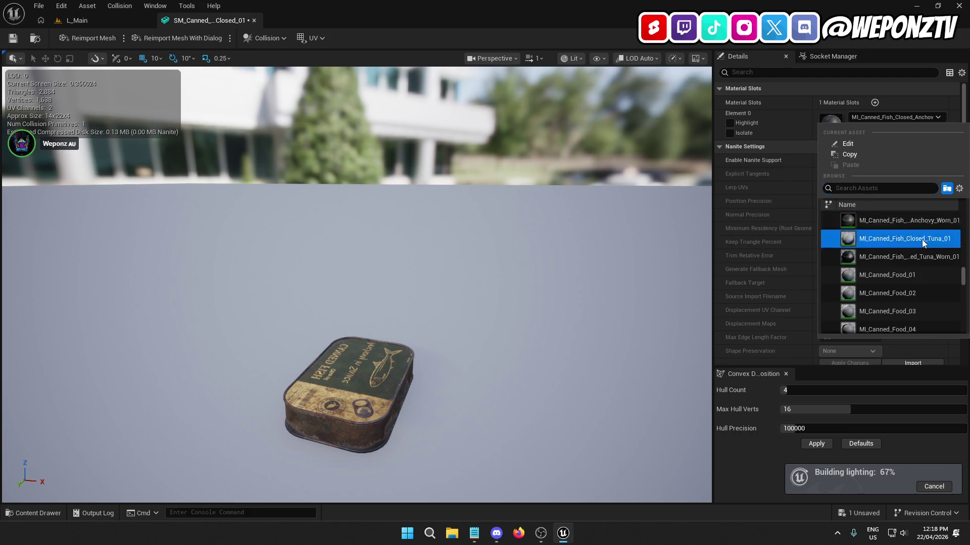
left_click(892, 119)
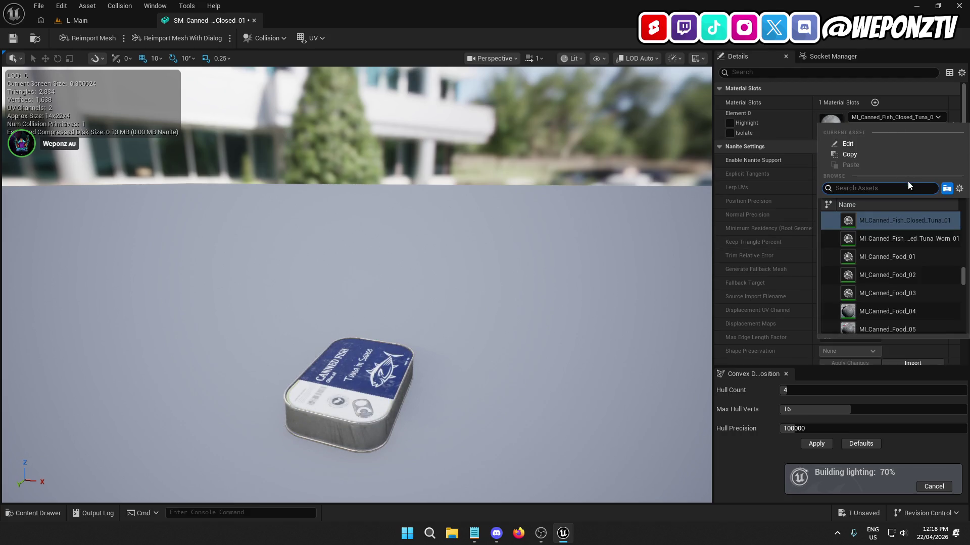
scroll(919, 237, "up", 2)
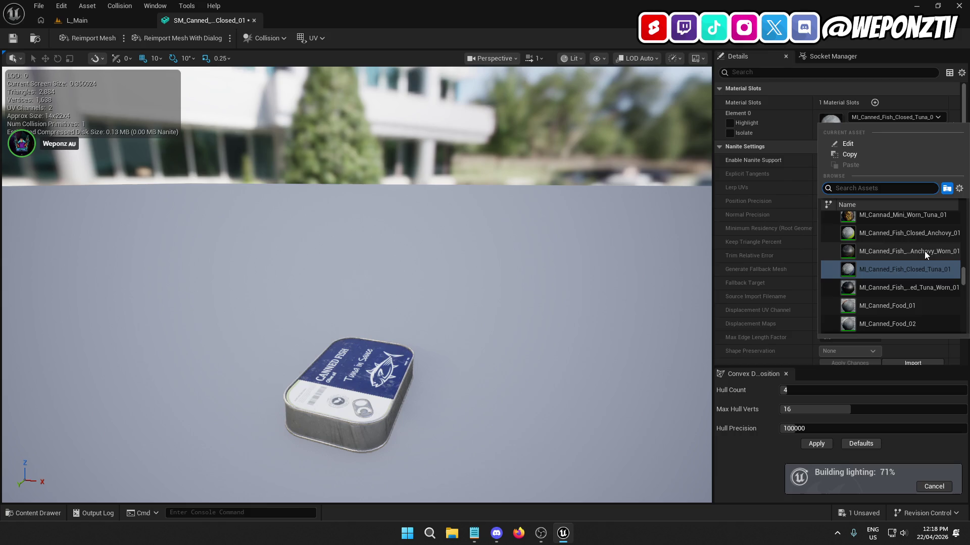
left_click(914, 235)
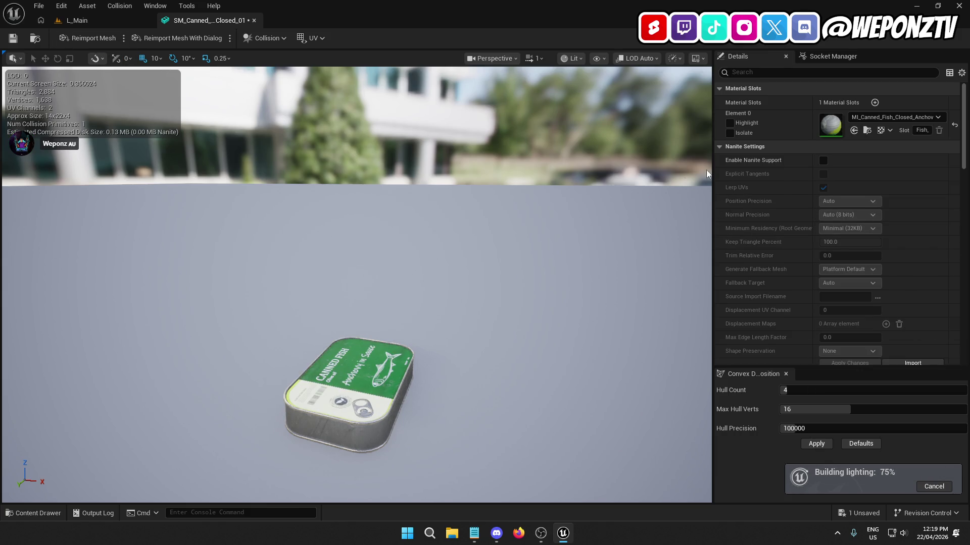
key("ctrl+z")
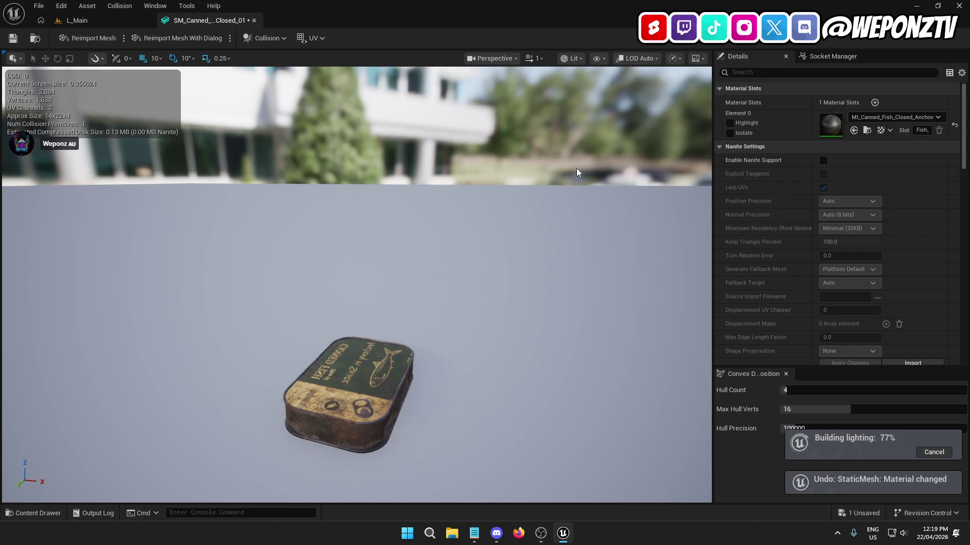
key("ctrl+y")
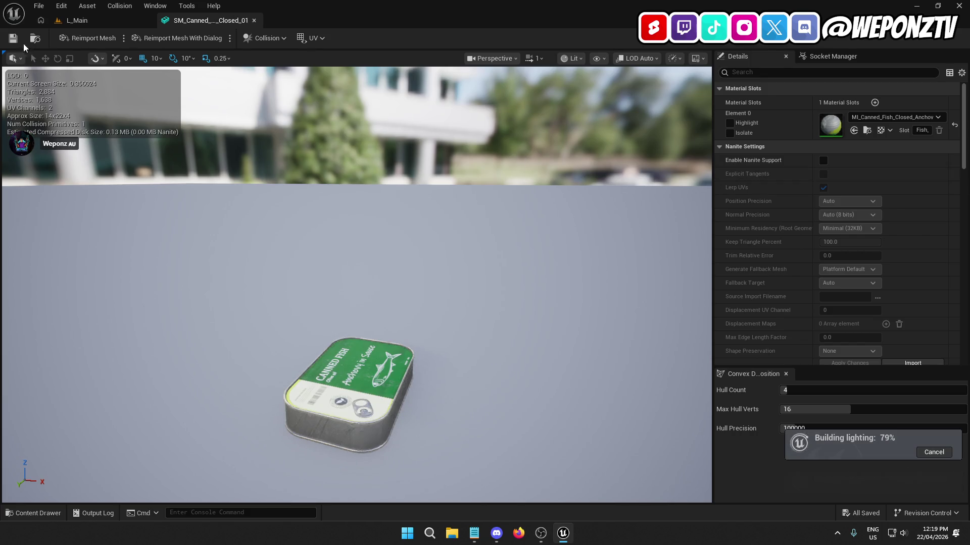
left_click(254, 21)
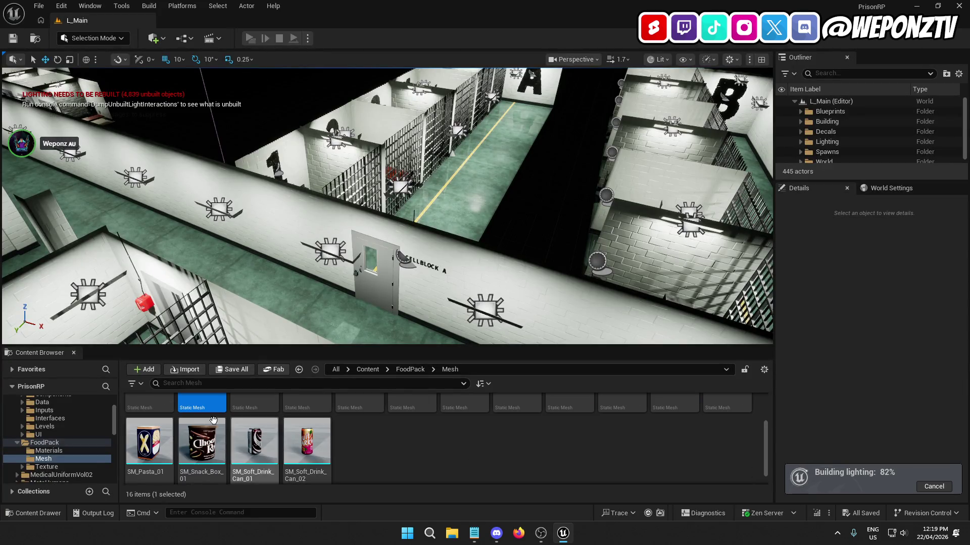
Step: Go up to the root Content folder showing the 12 project folders
scroll(232, 441, "up", 1)
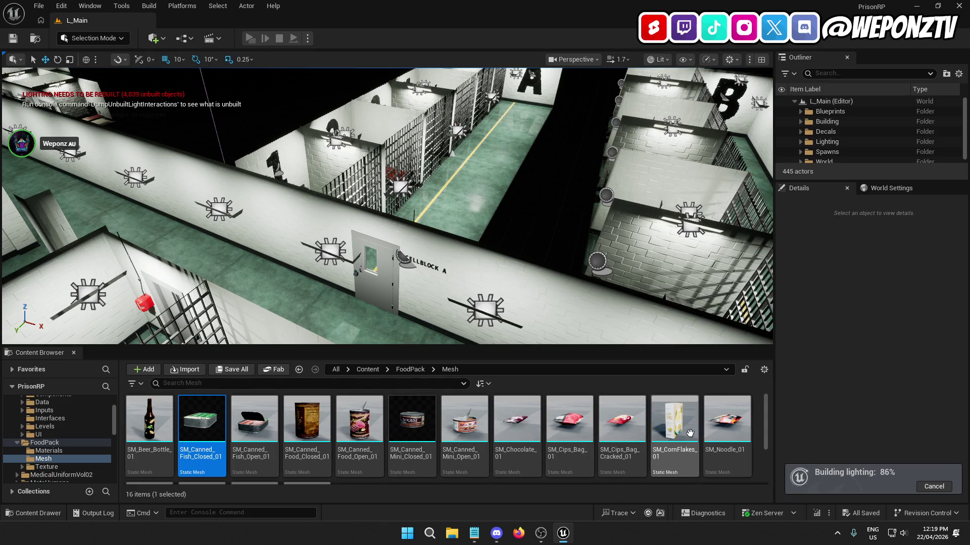
scroll(530, 437, "down", 2)
scroll(465, 444, "up", 2)
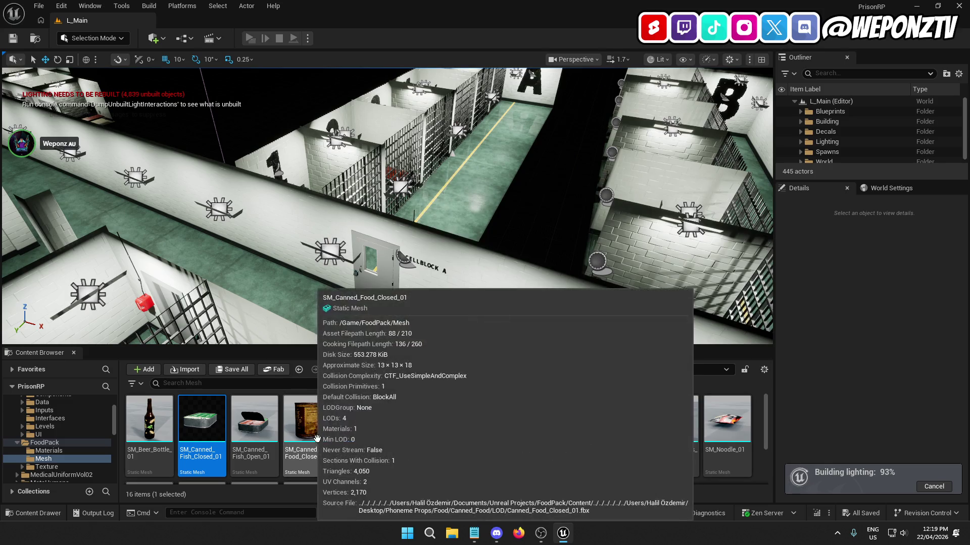
scroll(414, 455, "down", 3)
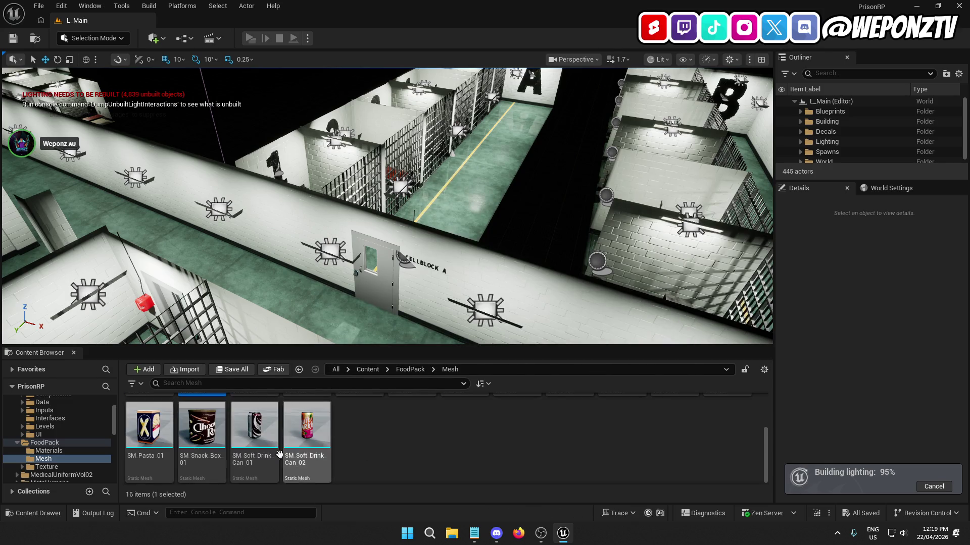
scroll(443, 439, "up", 3)
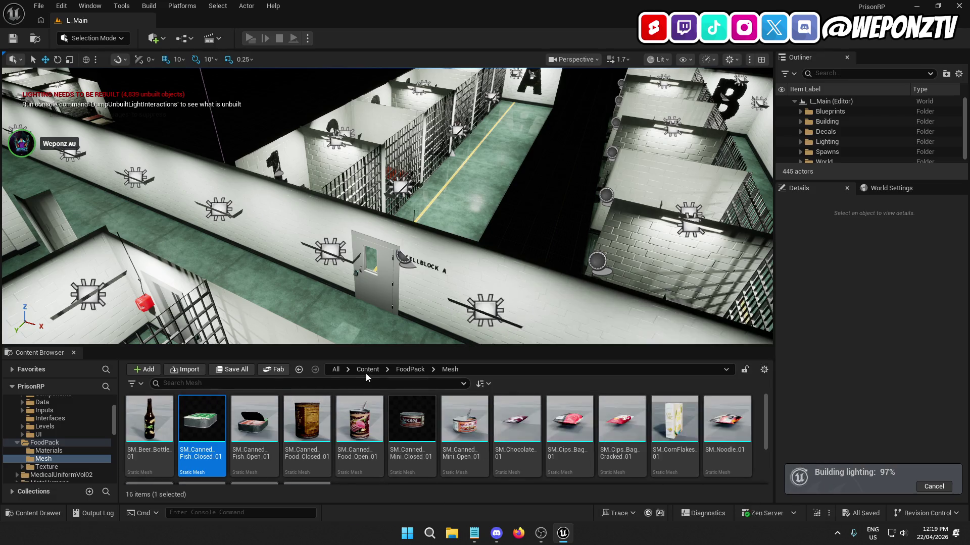
left_click(366, 370)
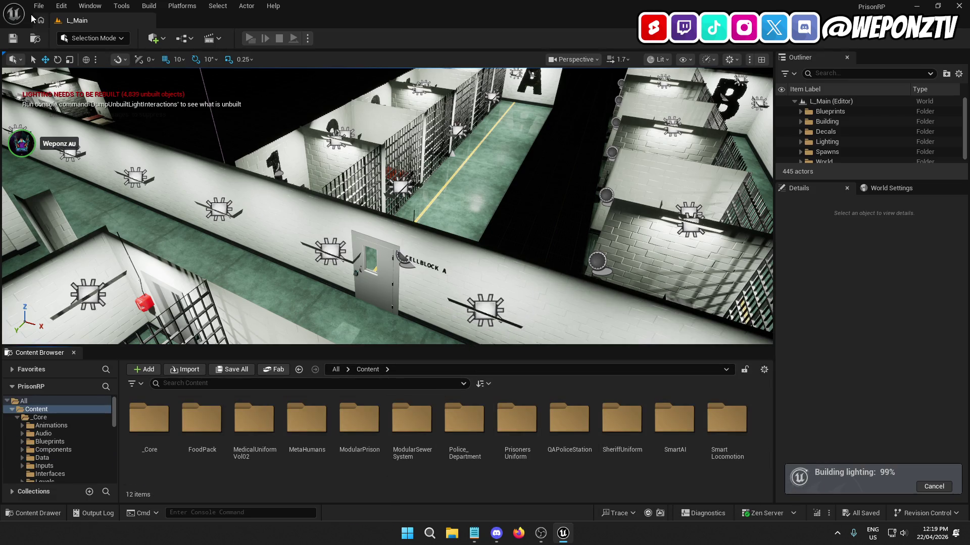
Step: Keep and apply the finished lighting build to L_Main
left_click(38, 6)
left_click(70, 145)
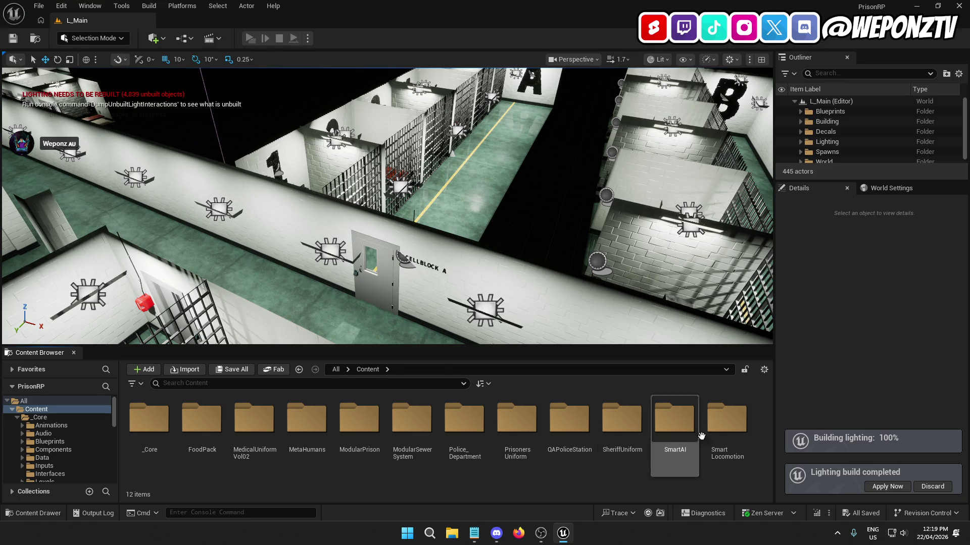
left_click(883, 486)
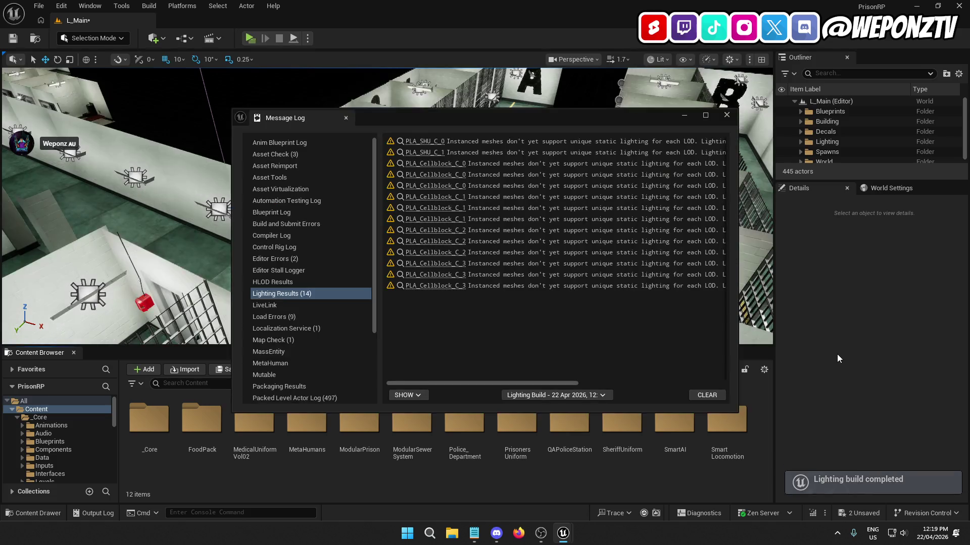
Step: Close the lighting results log, save L_Main, run File > Save All, and launch a standalone playtest
left_click(730, 114)
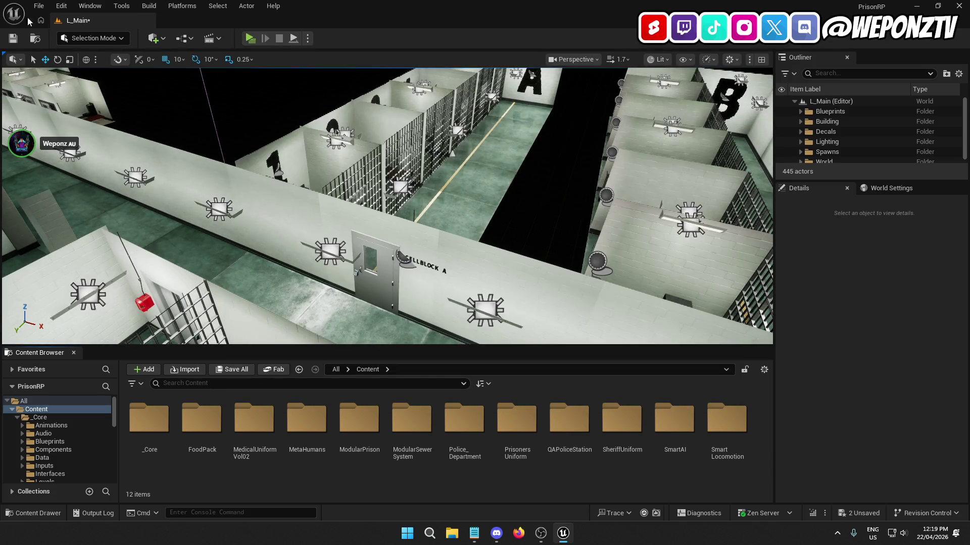
left_click(13, 39)
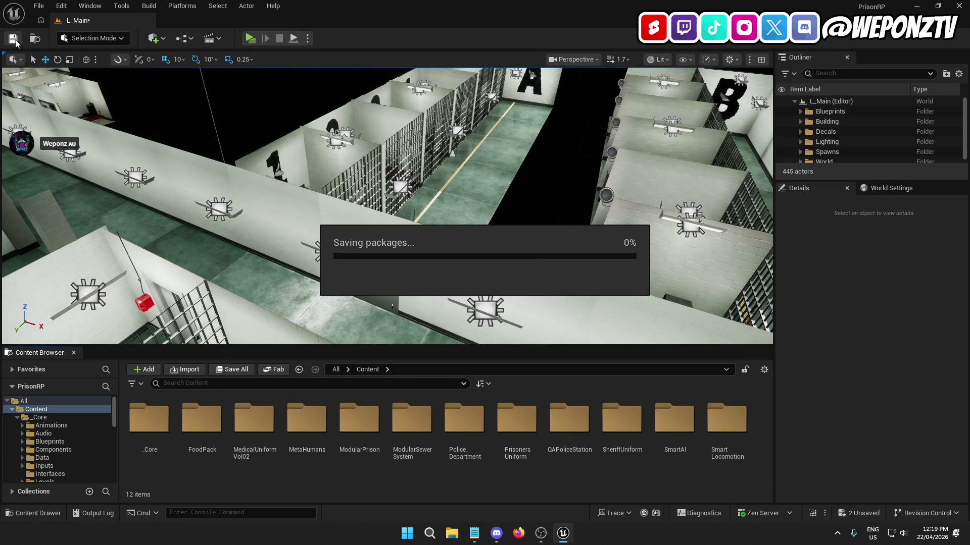
left_click(41, 6)
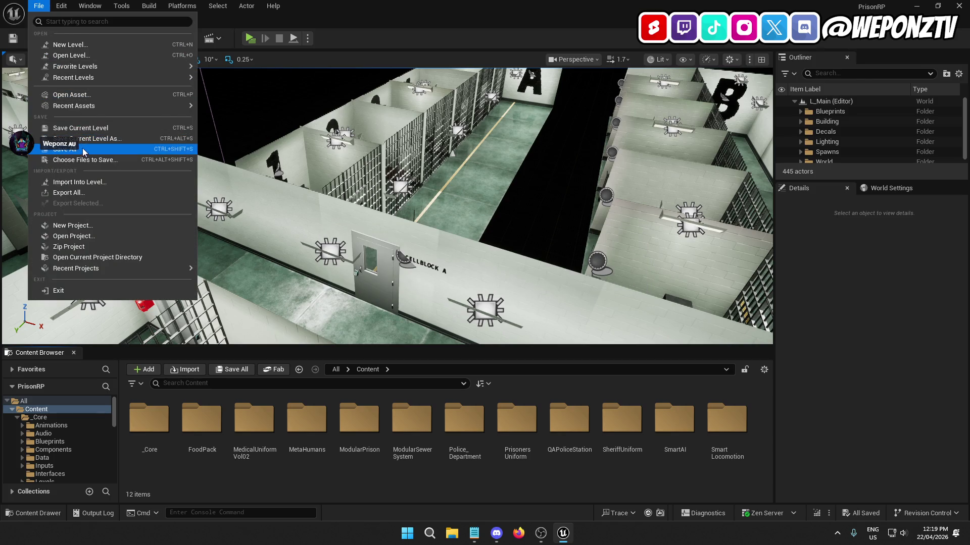
left_click(81, 150)
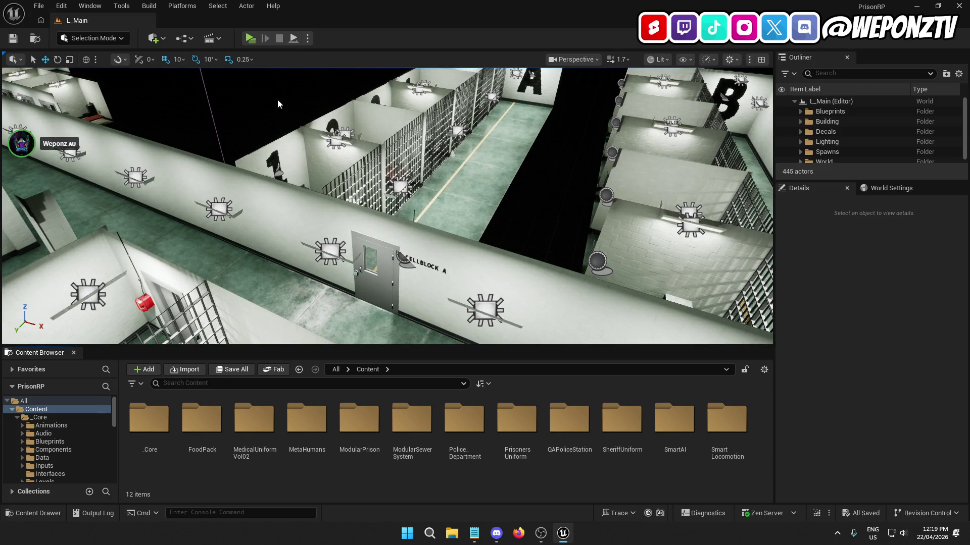
left_click(250, 39)
key("w")
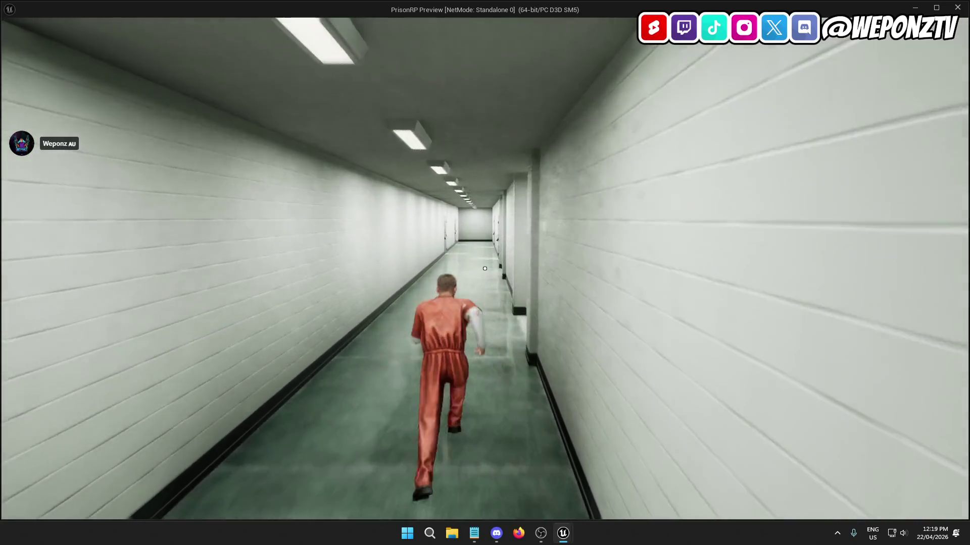
Step: Run the prisoner back and forth down the corridors, then exit the preview with Esc
key("s")
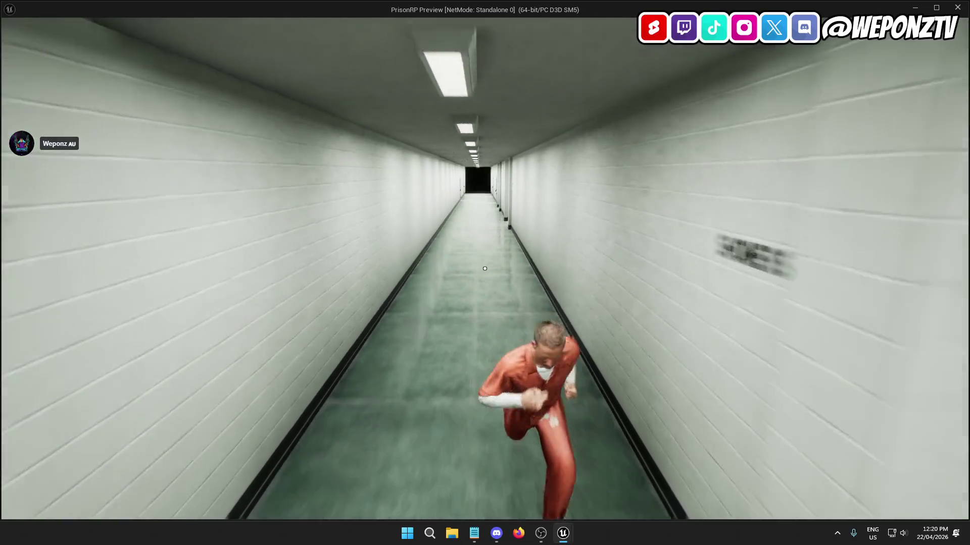
key("w")
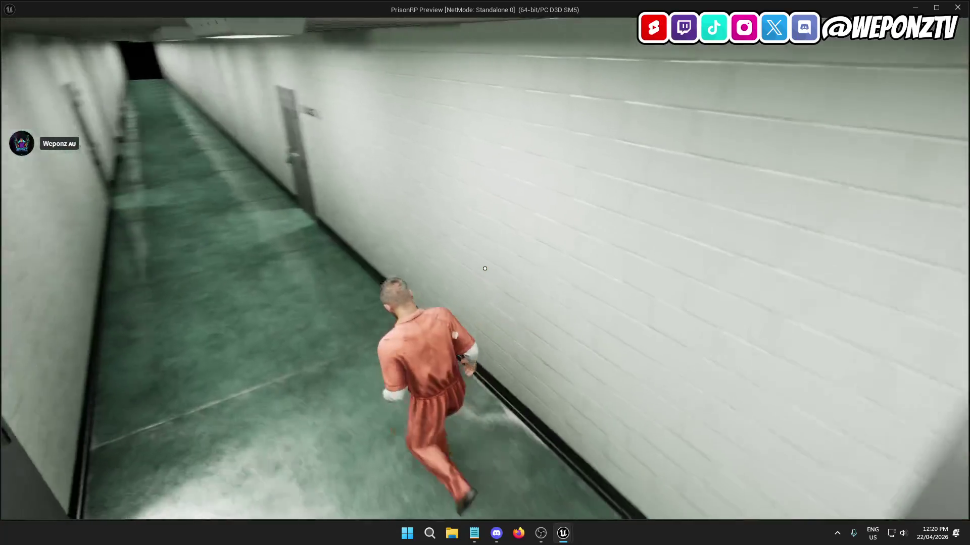
key("Escape")
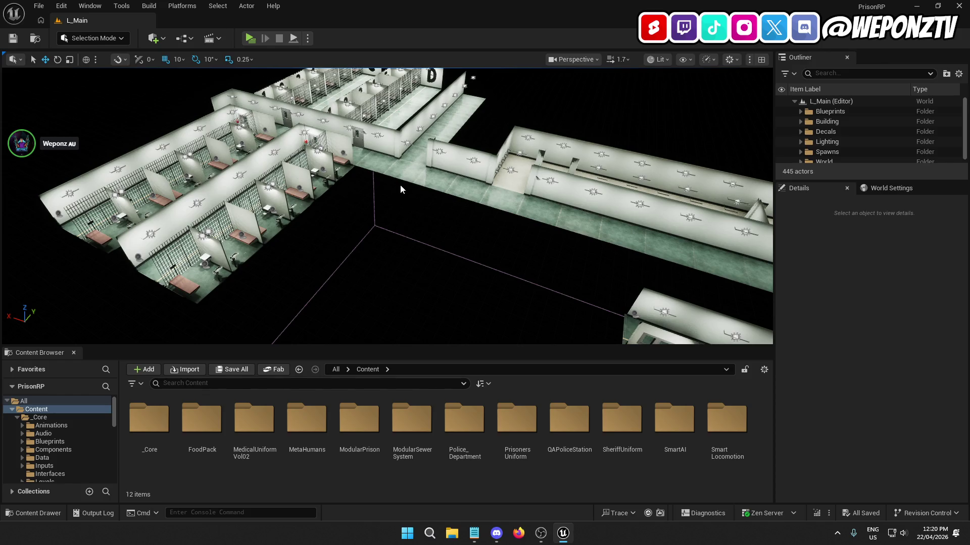
Step: Delete the hallway wall SM_Wall_3m58, then turn the view toward cells 1 to 3
left_click_drag(389, 261, 345, 233)
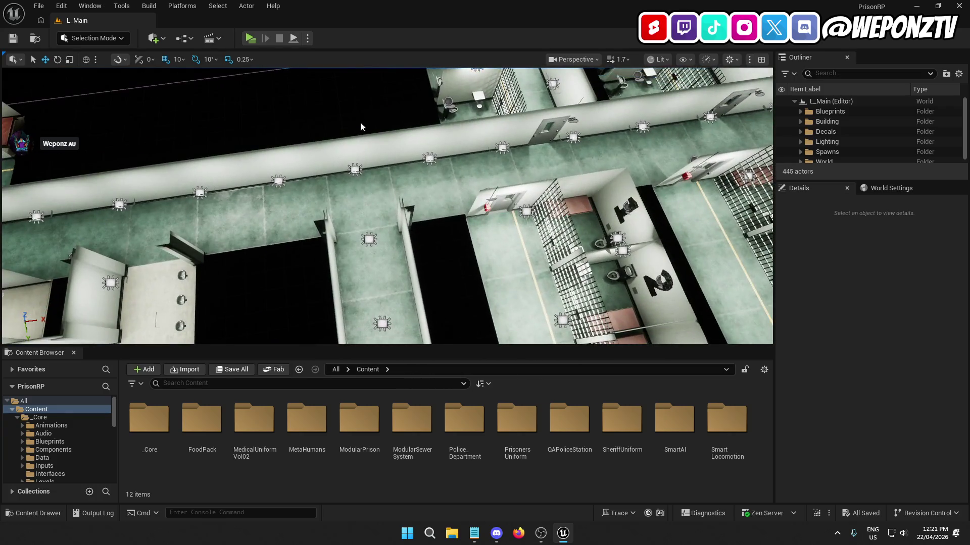
left_click(358, 154)
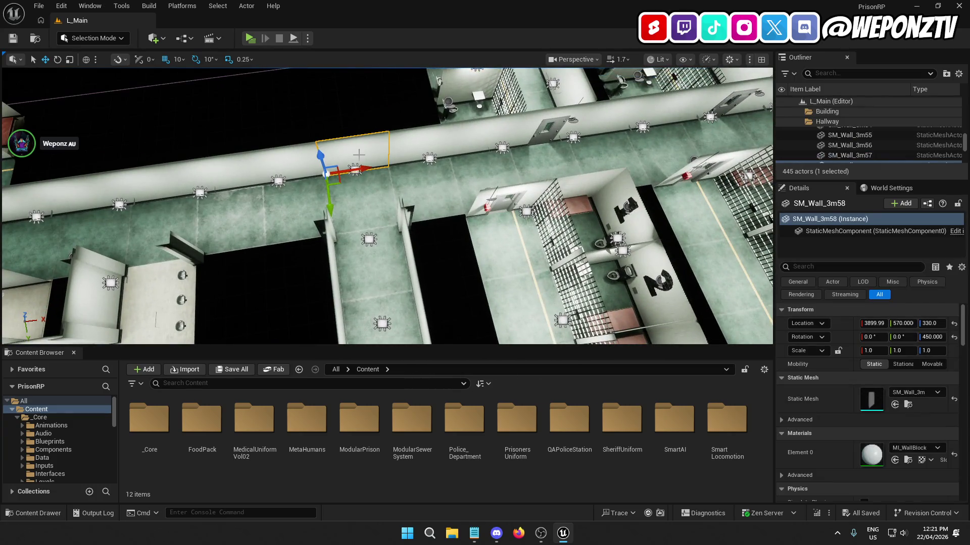
key("Delete")
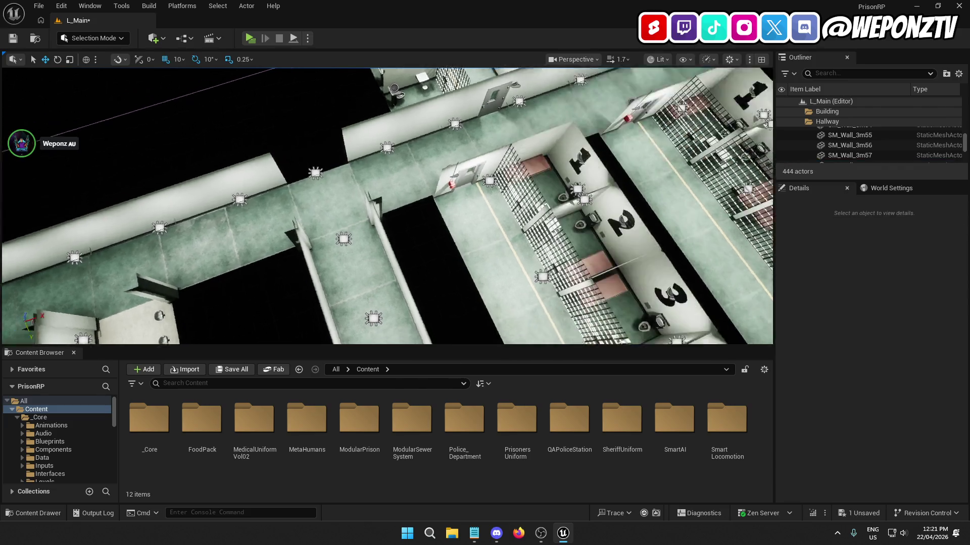
scroll(257, 279, "down", 10)
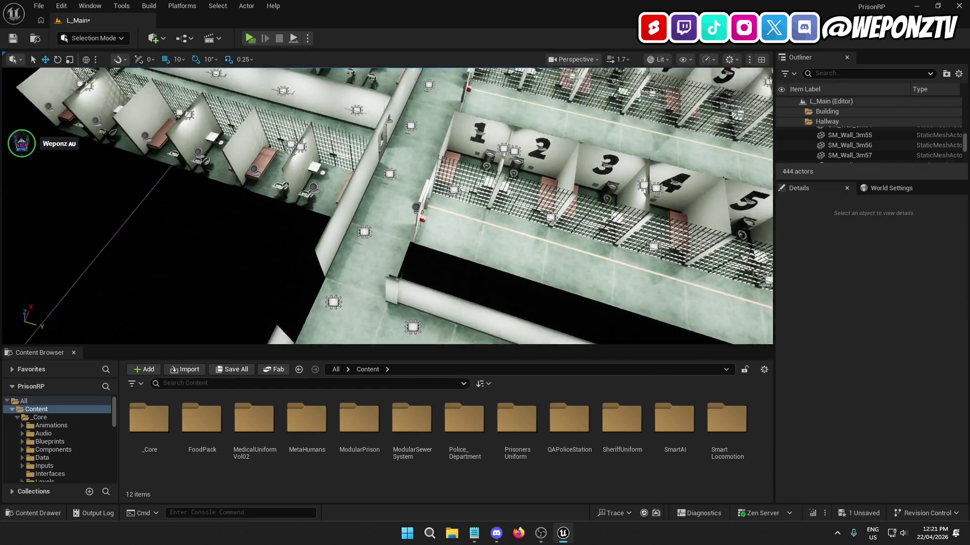
scroll(387, 206, "up", 10)
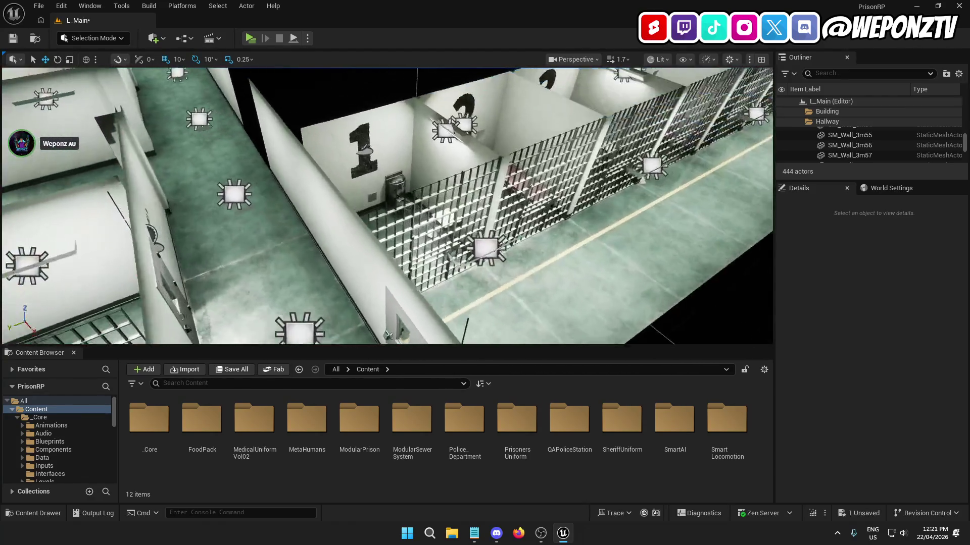
left_click_drag(387, 207, 369, 172)
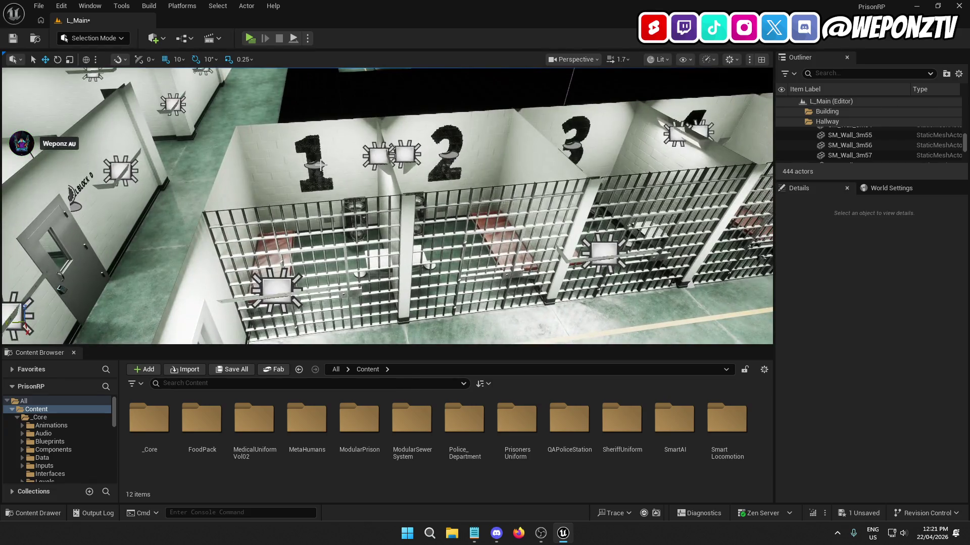
Step: Add the 1, 2 and 3 cell decals and two ceiling lamps, dropping the stray LI_CellblockA
left_click(316, 163)
left_click(453, 159, "ctrl")
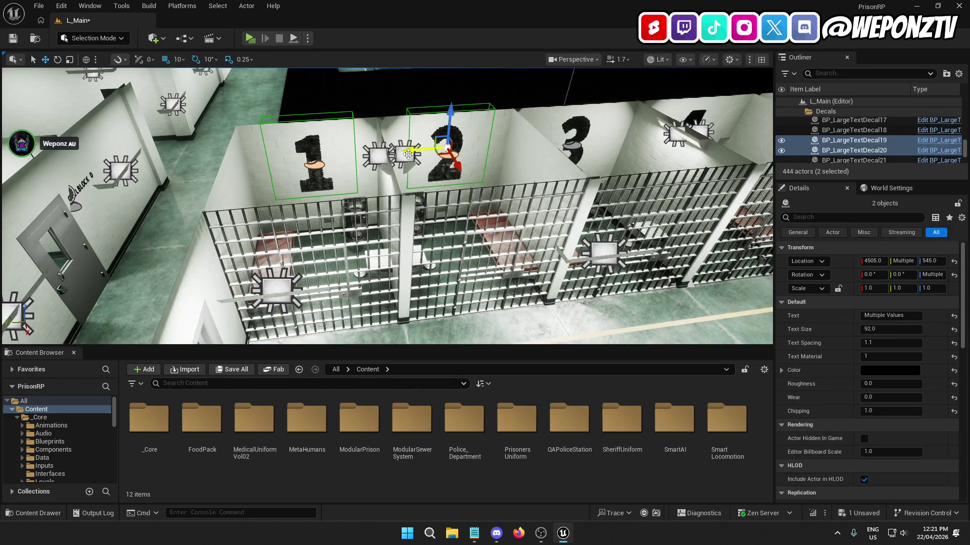
left_click(404, 154, "ctrl")
left_click(375, 160, "ctrl")
left_click_drag(384, 151, 380, 147)
left_click(379, 146, "ctrl")
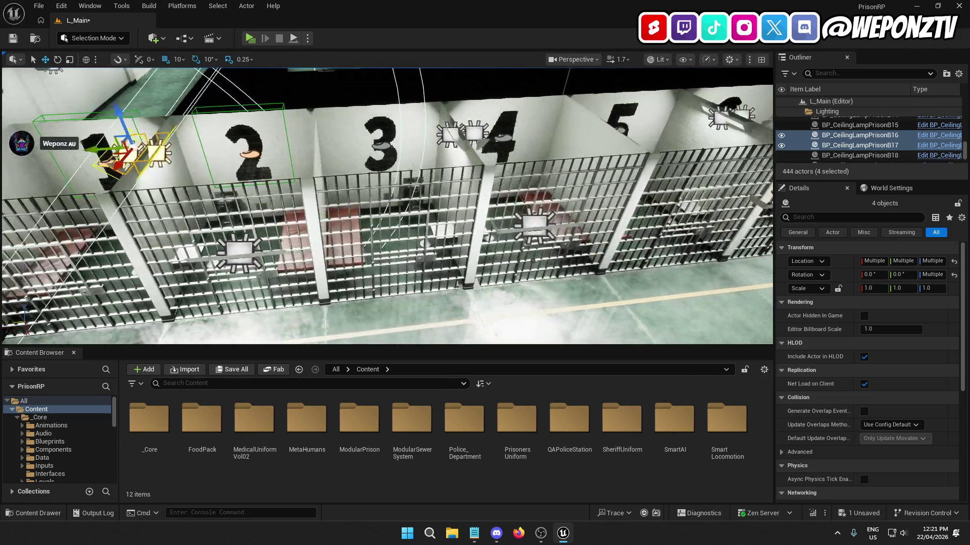
left_click(452, 137, "ctrl")
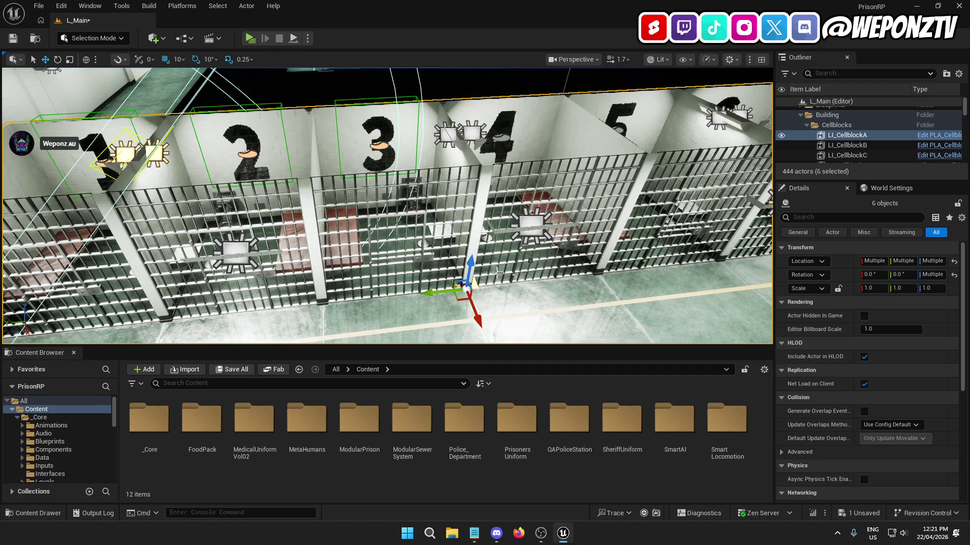
left_click(515, 310, "ctrl")
Step: Add decals 4–7 and ceiling lamps B18, A79, A80, A81 and A83 along the first row
left_click(456, 131, "ctrl")
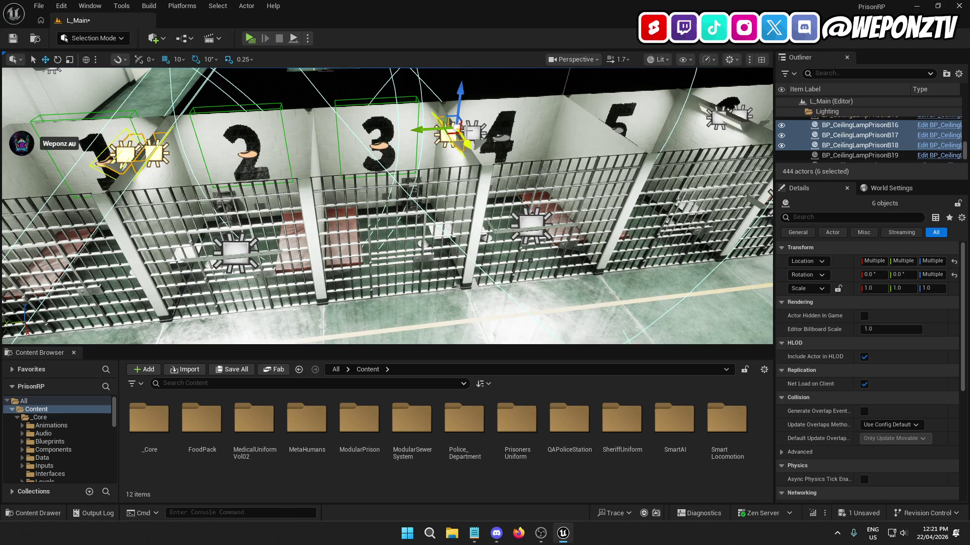
left_click(472, 132, "ctrl")
left_click(499, 136, "ctrl")
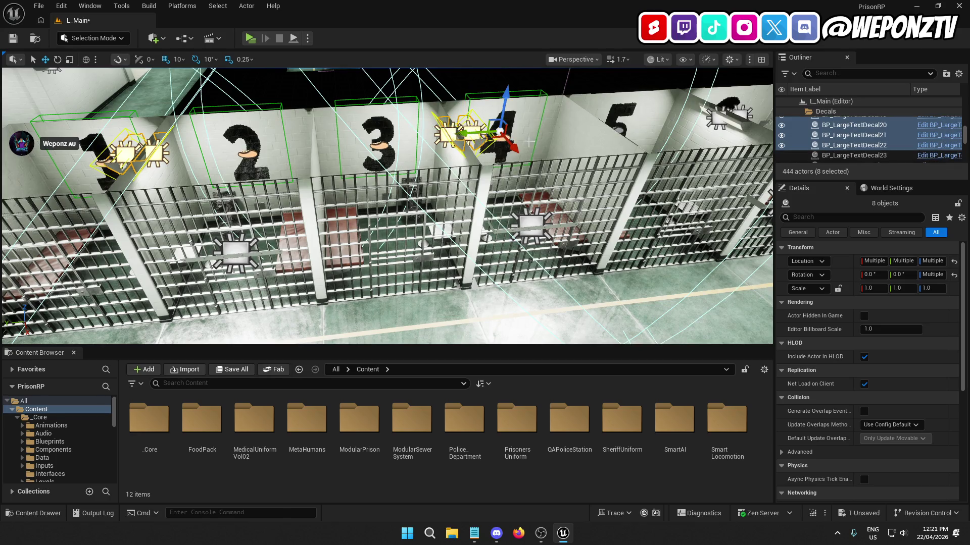
key("Right")
left_click(486, 143, "ctrl")
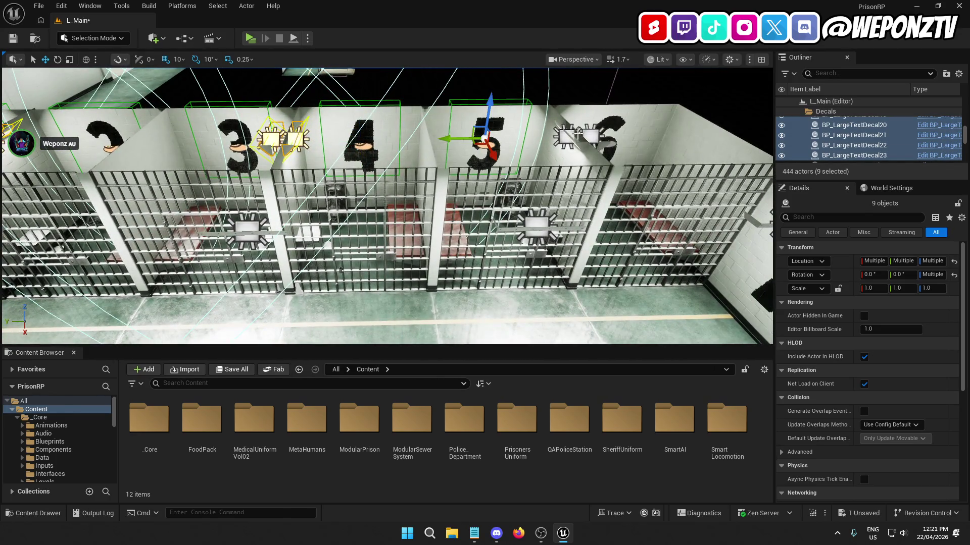
left_click(566, 135, "ctrl")
left_click(596, 134, "ctrl")
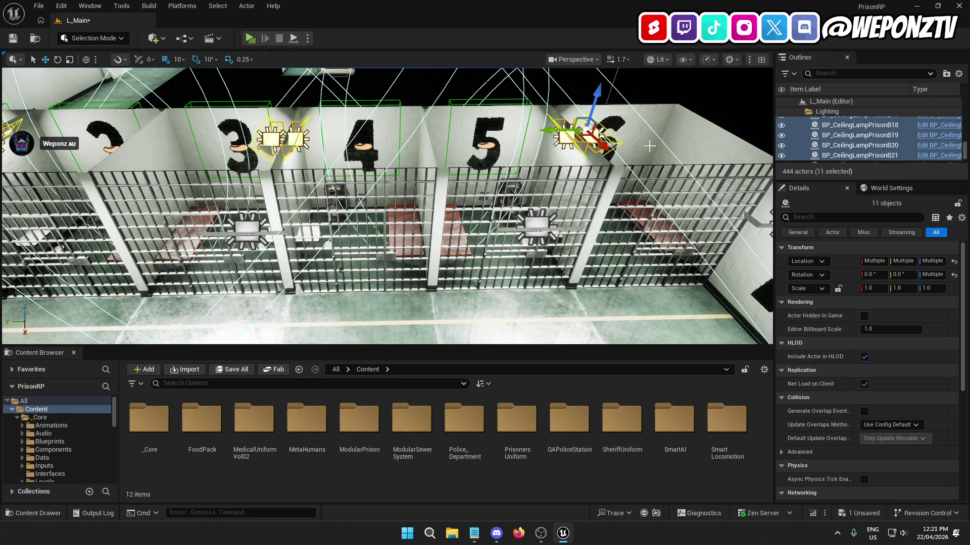
key("Right")
left_click(501, 153, "ctrl")
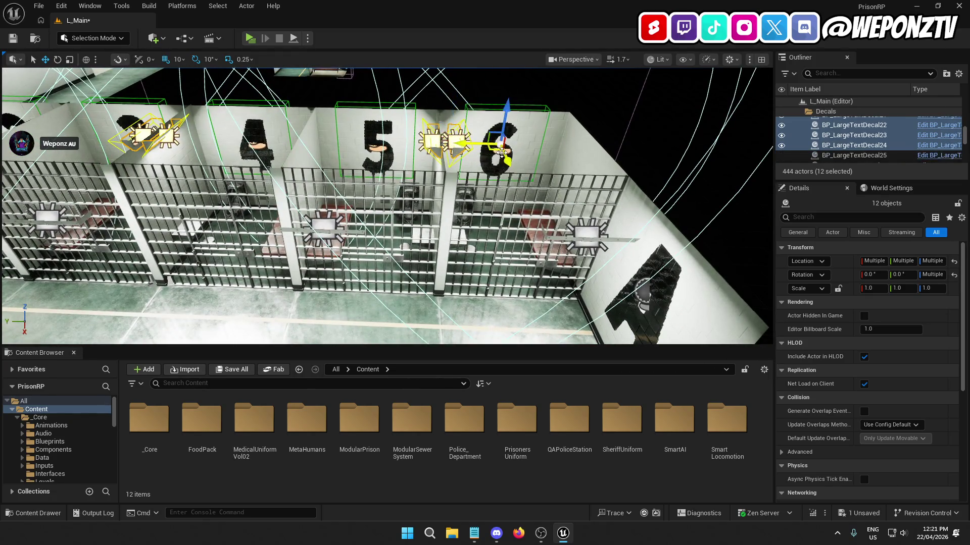
left_click(644, 296, "ctrl")
left_click(565, 228, "ctrl")
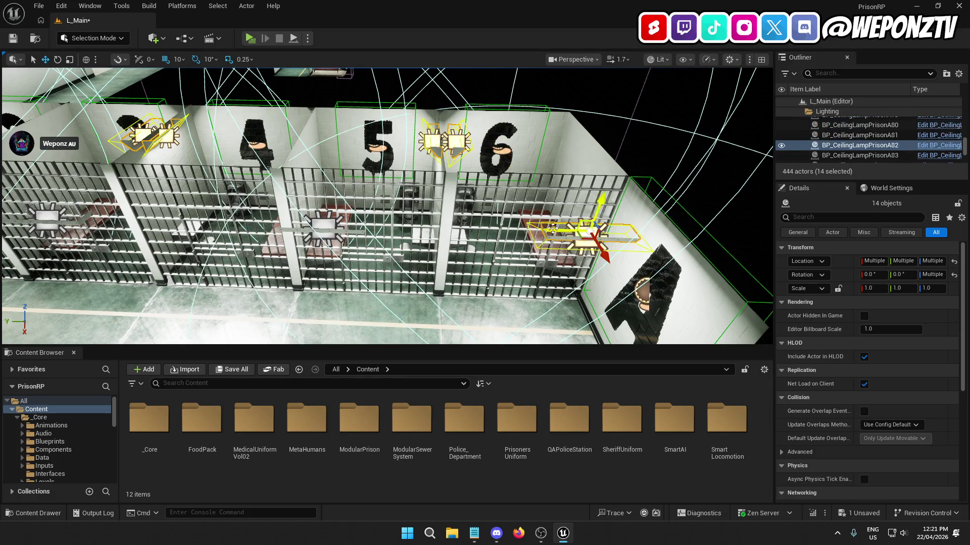
left_click(319, 228, "ctrl")
key("Left")
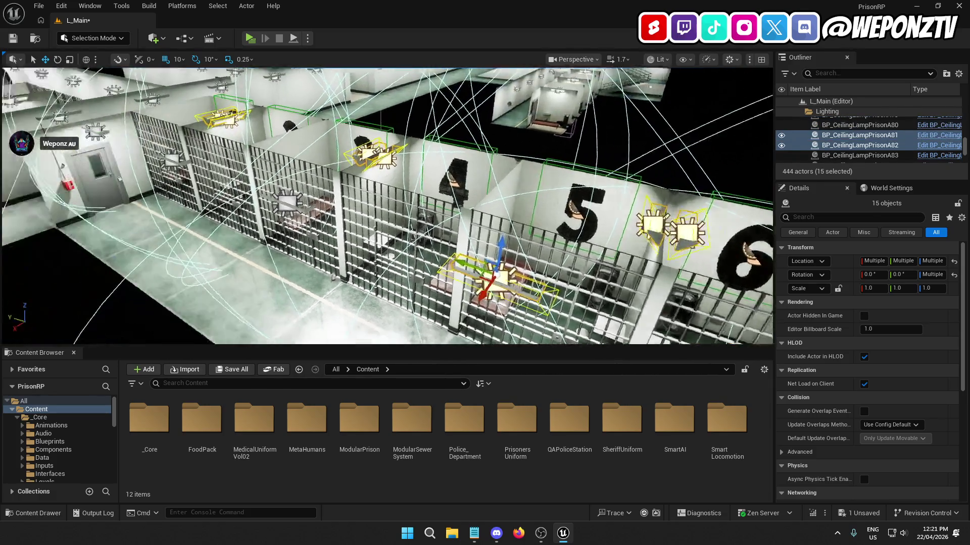
left_click(317, 197, "ctrl")
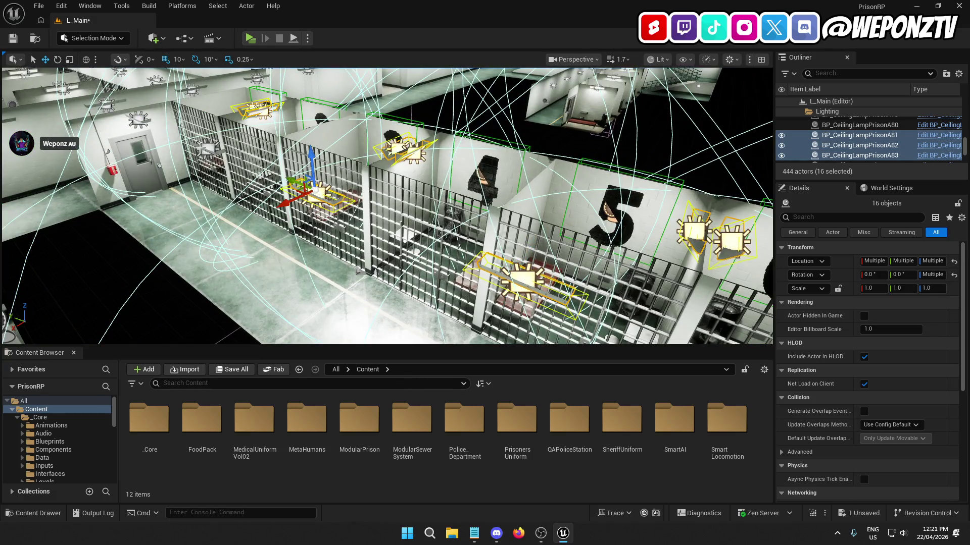
left_click(202, 148, "ctrl")
left_click(187, 152, "ctrl")
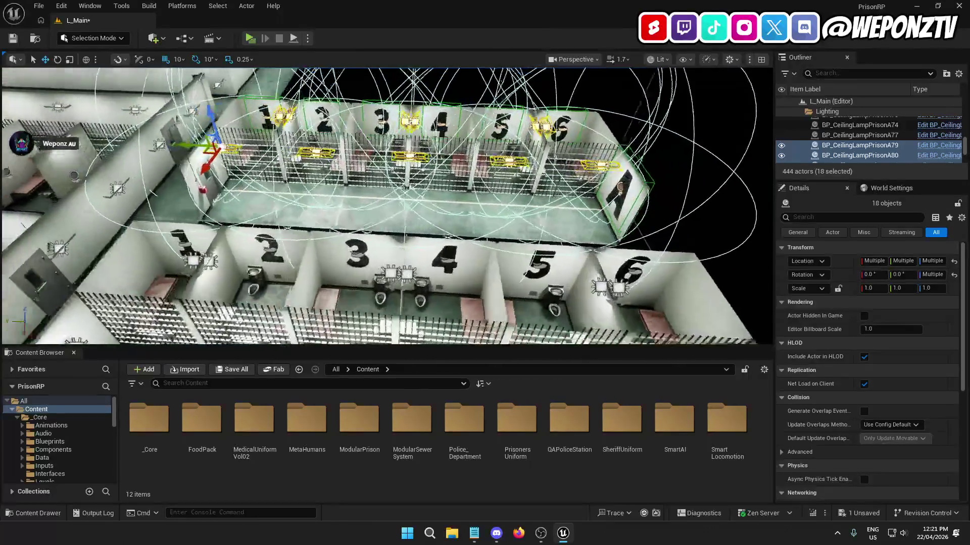
Step: Add the cellblock door, BLOCK A decal, next row's decals 1–3 and lamps including B24, B25
left_click_drag(164, 168, 342, 225)
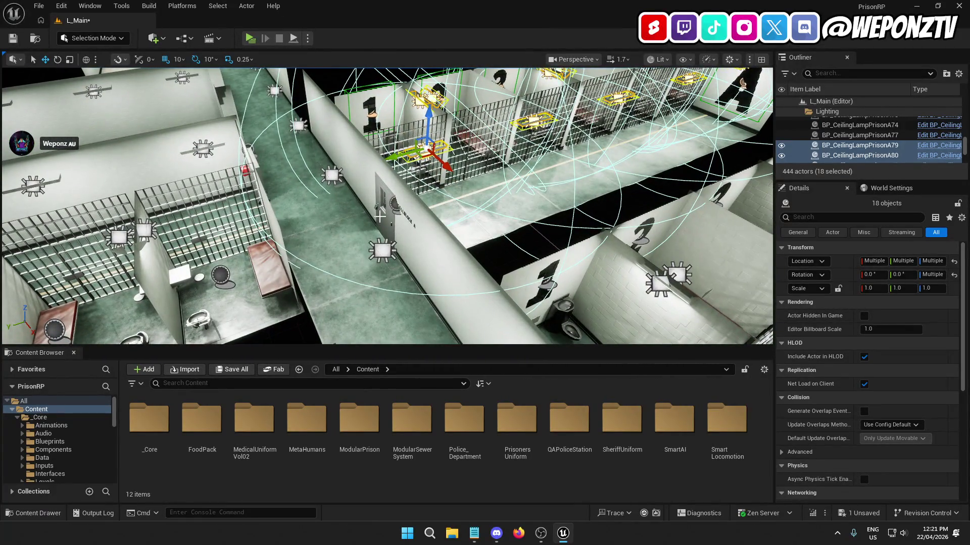
left_click(392, 203, "ctrl")
left_click(394, 204, "ctrl")
left_click_drag(394, 205, 394, 205)
left_click(308, 188, "ctrl")
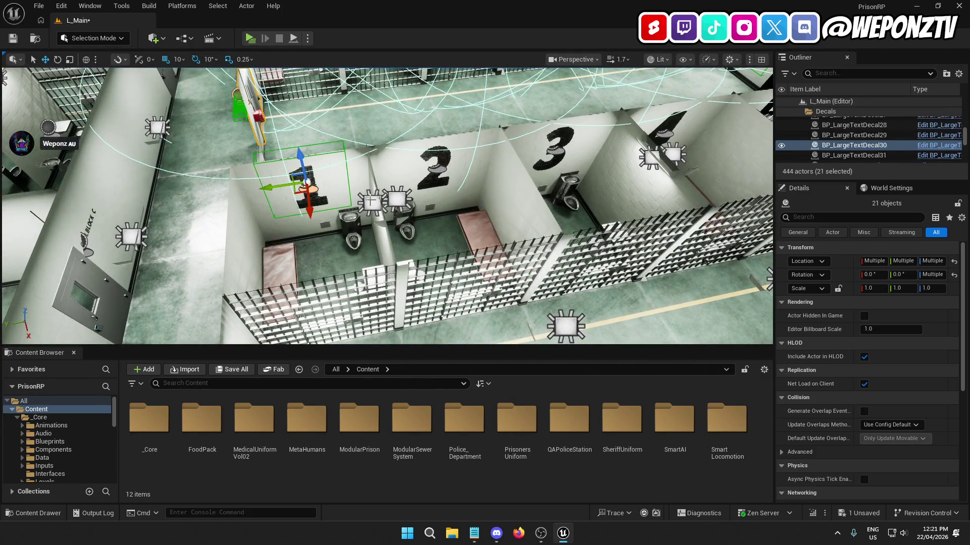
left_click(372, 202, "ctrl")
left_click(397, 199, "ctrl")
left_click(436, 169, "ctrl")
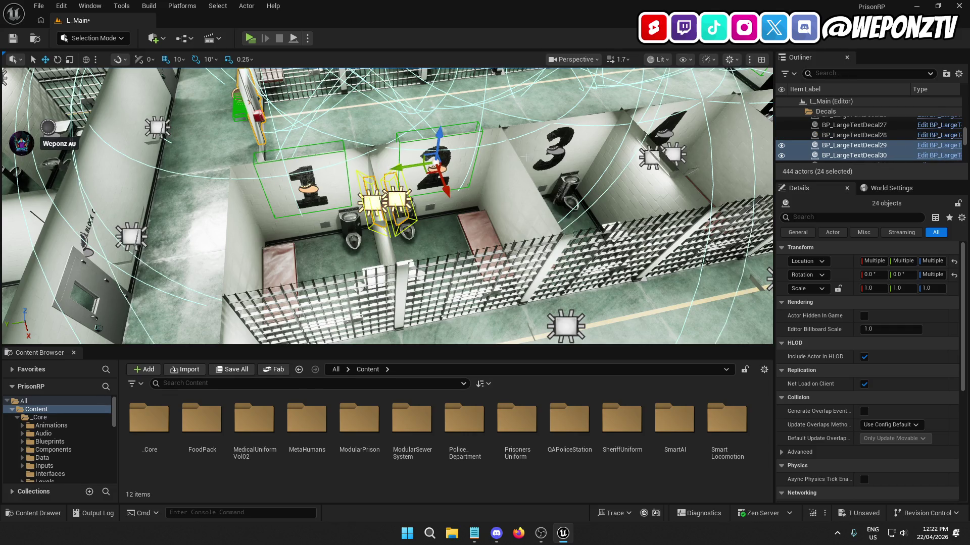
left_click(556, 151, "ctrl")
left_click(666, 155, "ctrl")
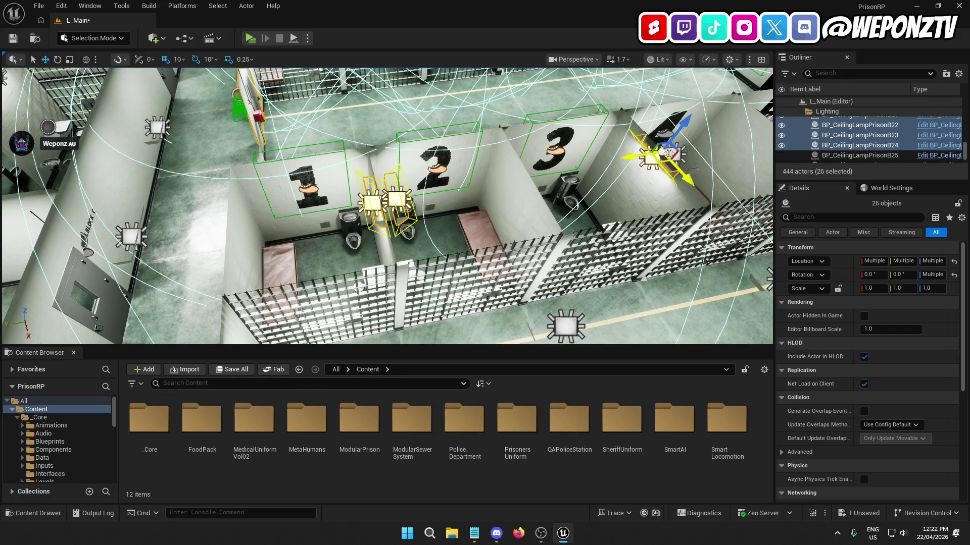
left_click(686, 174, "ctrl")
Step: Add decals 4–6, cell 6 lamps, the B wall decal, corridor lamps, the door and wall text
left_click_drag(423, 152, 438, 153)
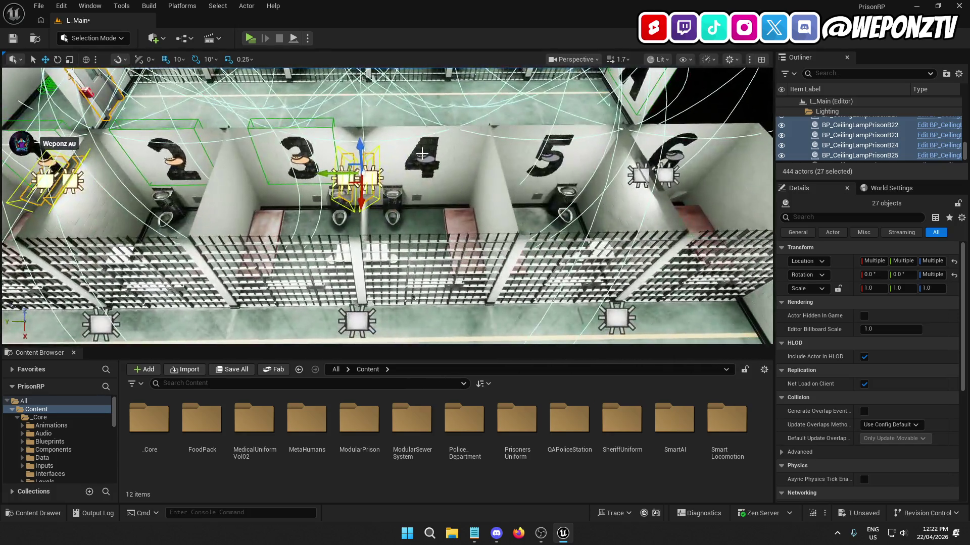
left_click(422, 158, "ctrl")
left_click(549, 161, "ctrl")
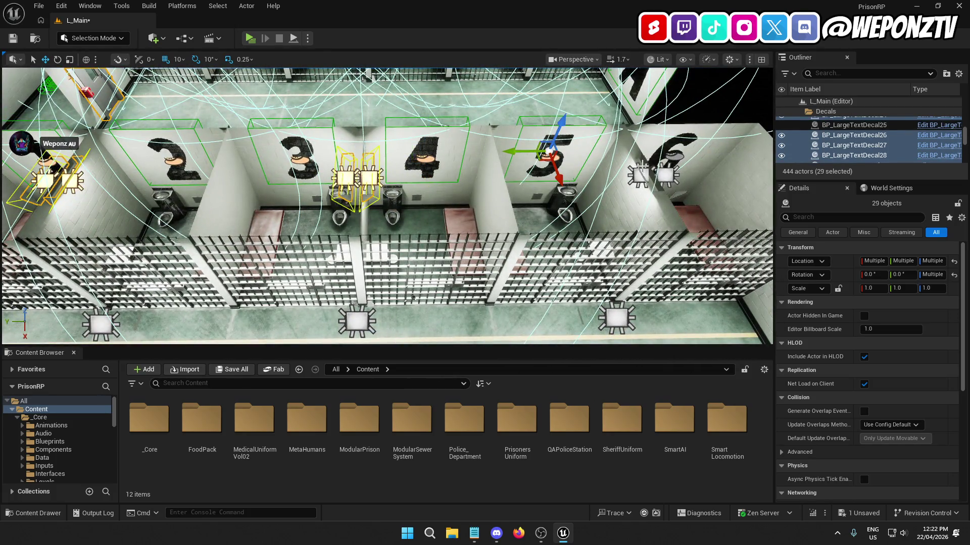
left_click(651, 177, "ctrl")
left_click(669, 175, "ctrl")
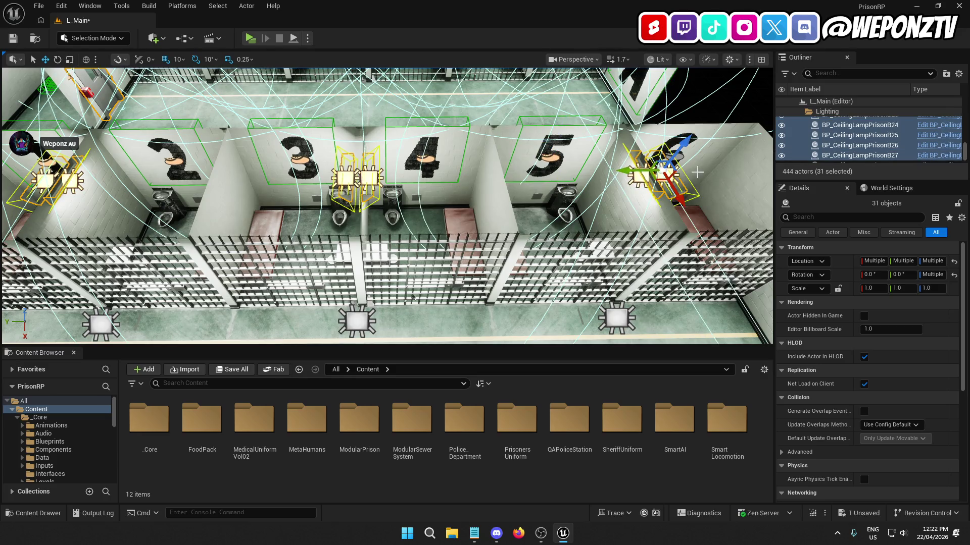
left_click(540, 175, "ctrl")
key("Right")
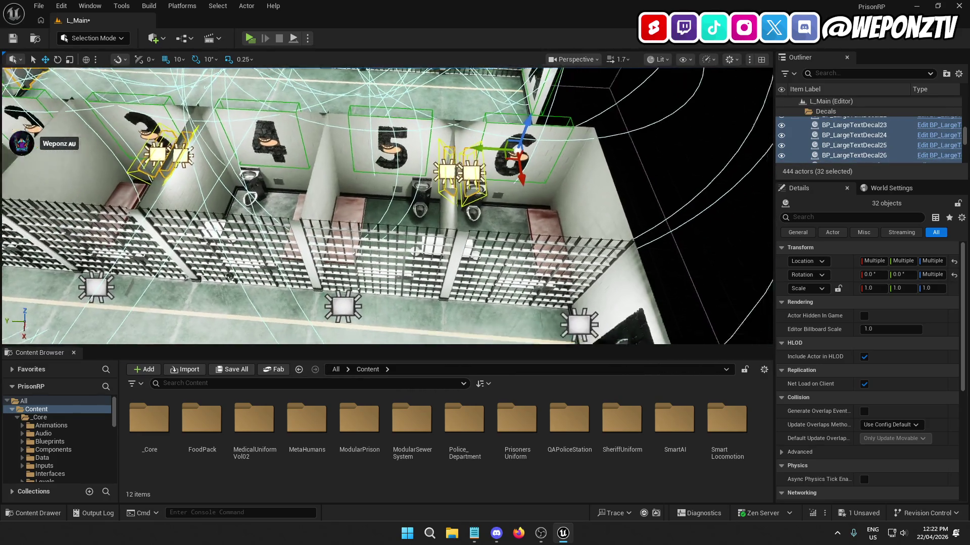
left_click(558, 214, "ctrl")
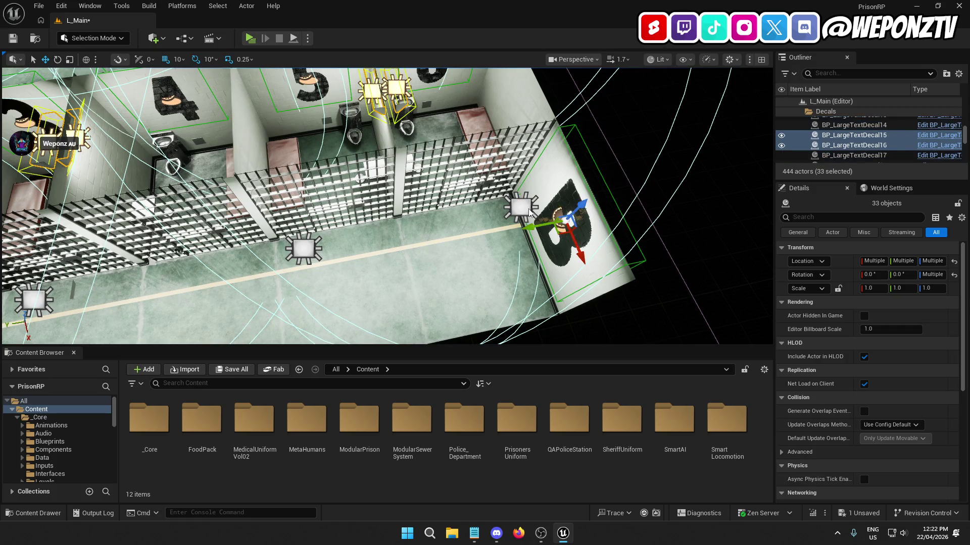
left_click(521, 207, "ctrl")
left_click(303, 251, "ctrl")
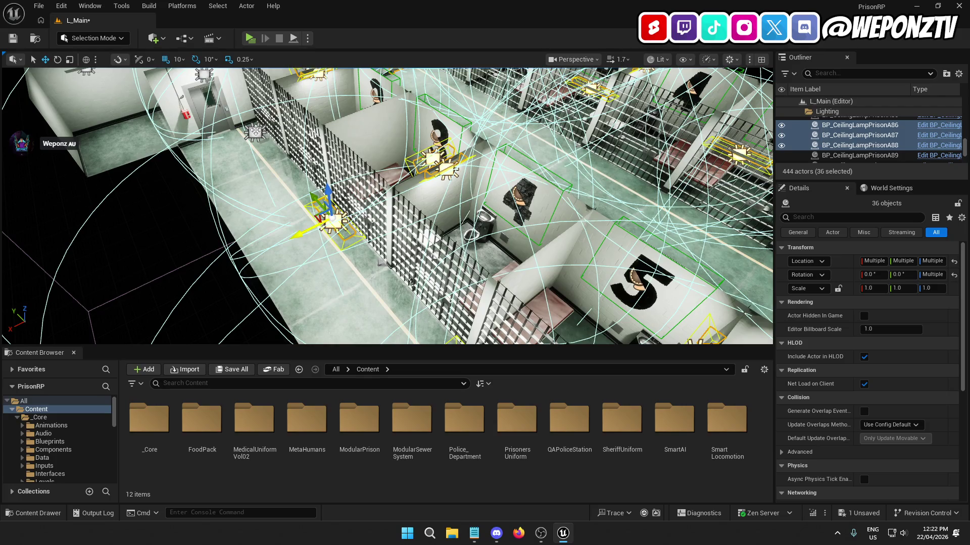
left_click(255, 131, "ctrl")
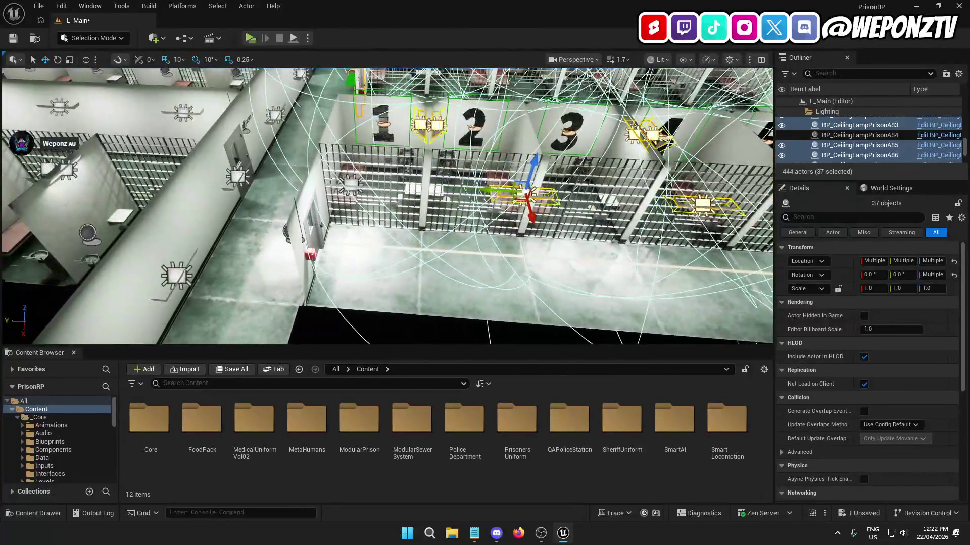
left_click(313, 225, "ctrl")
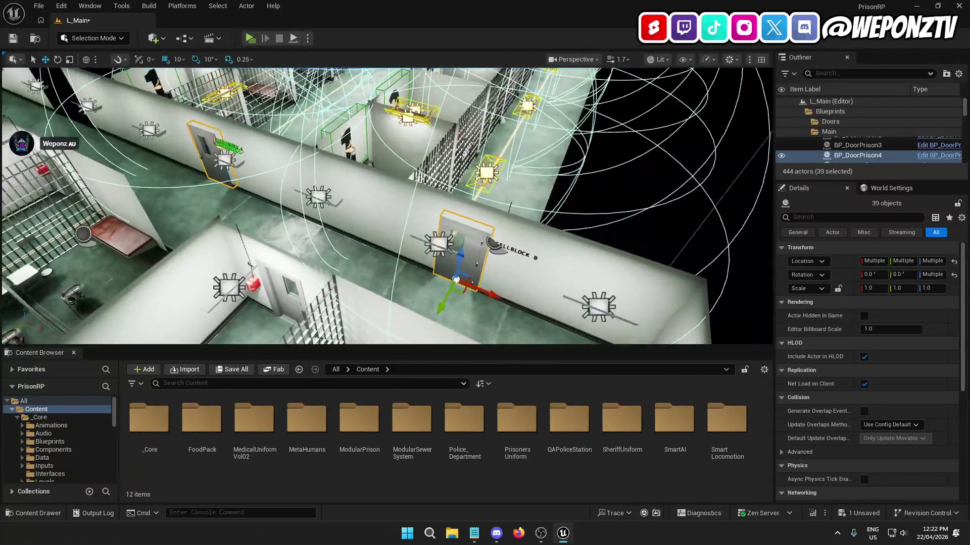
left_click(476, 238, "ctrl")
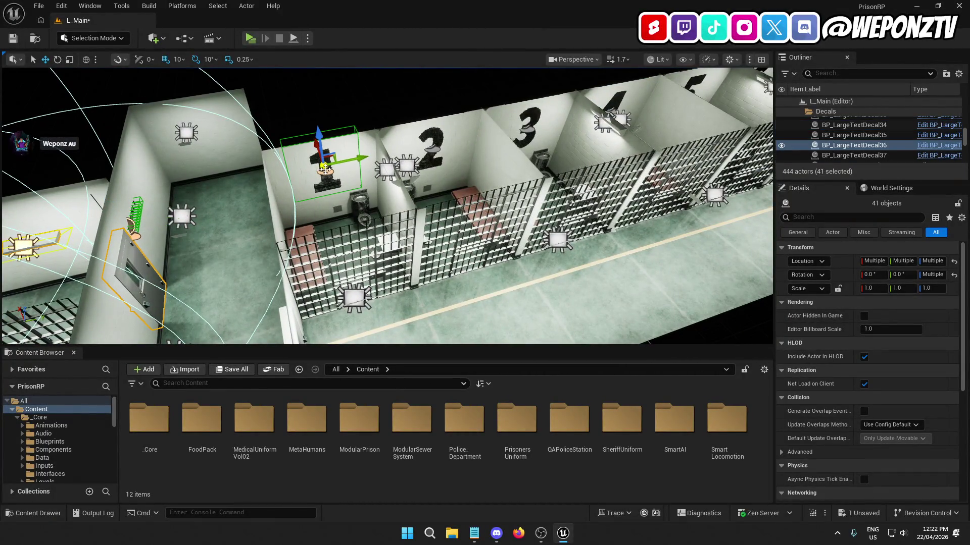
Step: In the third row, add the lamps beside cells 1, 4 and 6 and number decals 2–6
left_click(386, 169, "ctrl")
left_click(406, 167, "ctrl")
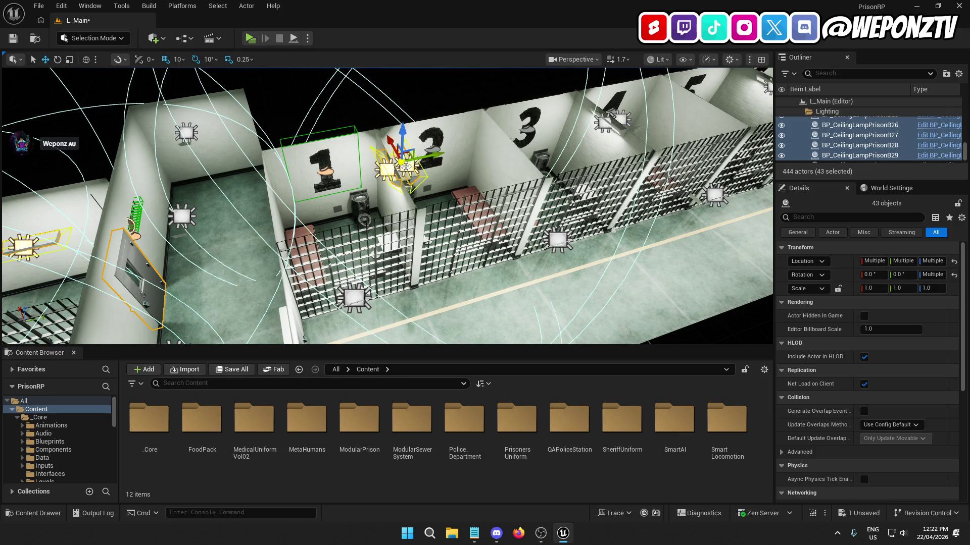
left_click(435, 151, "ctrl")
left_click(534, 126, "ctrl")
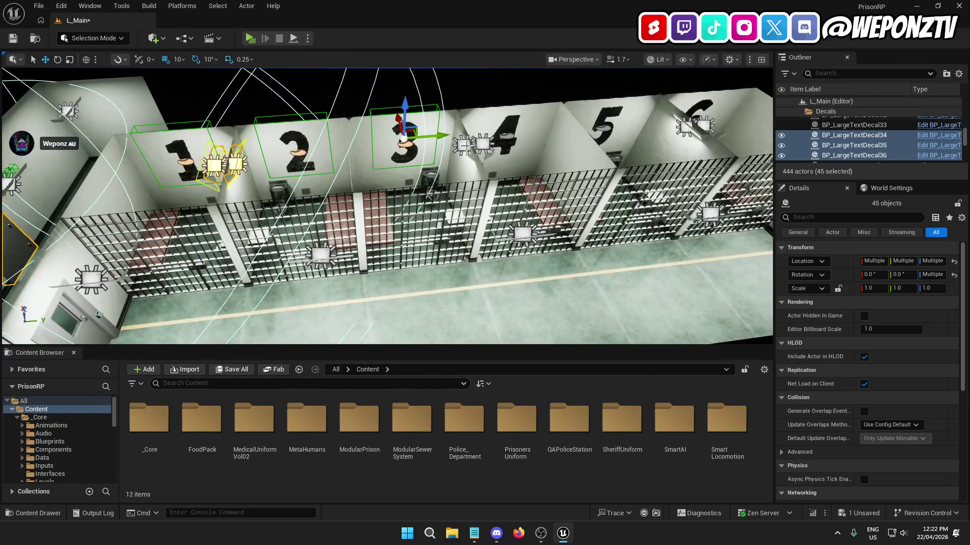
left_click(463, 145, "ctrl")
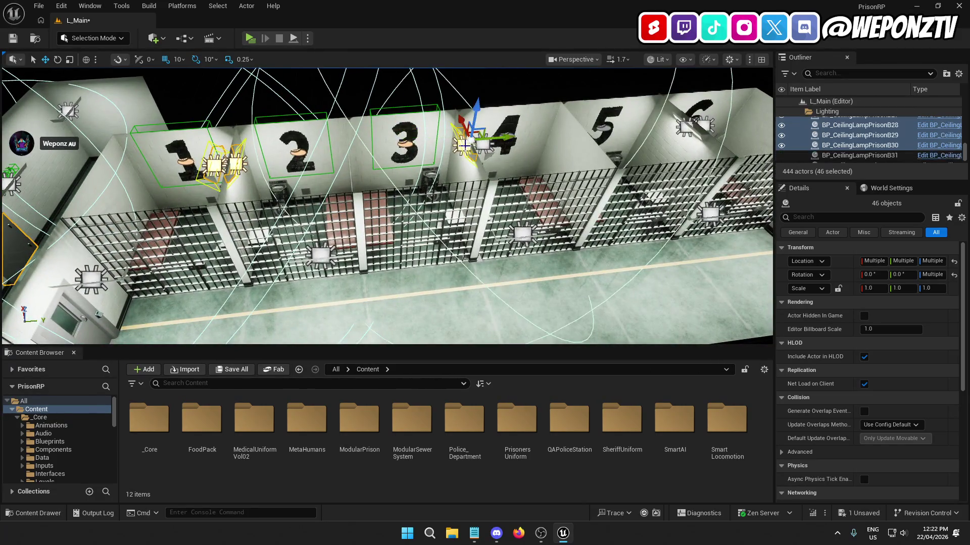
left_click(483, 145, "ctrl")
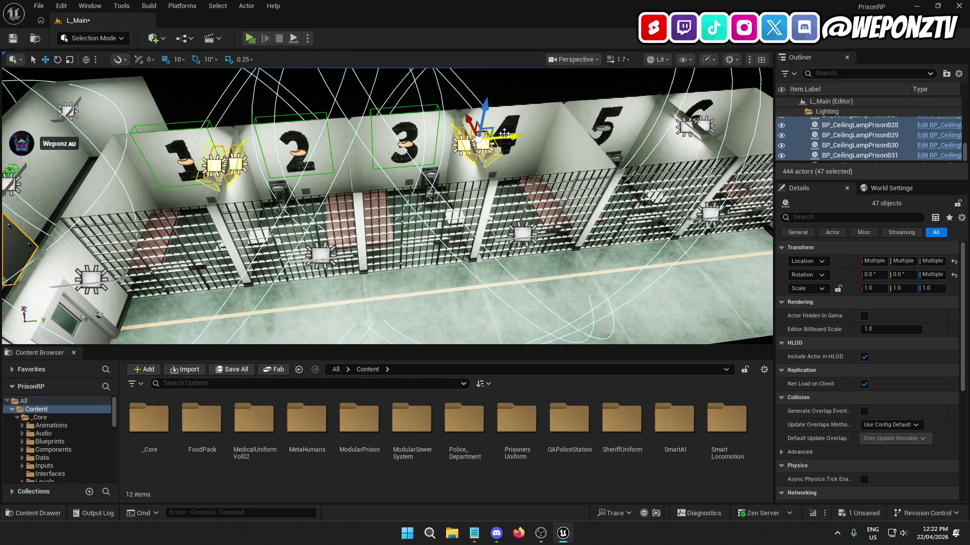
key("Right")
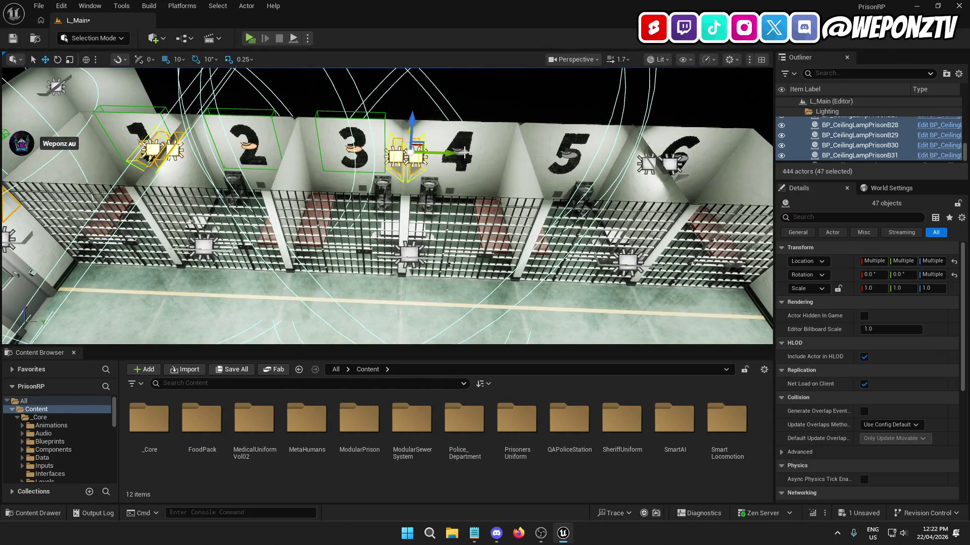
left_click(464, 151, "ctrl")
left_click(568, 150, "ctrl")
key("Right")
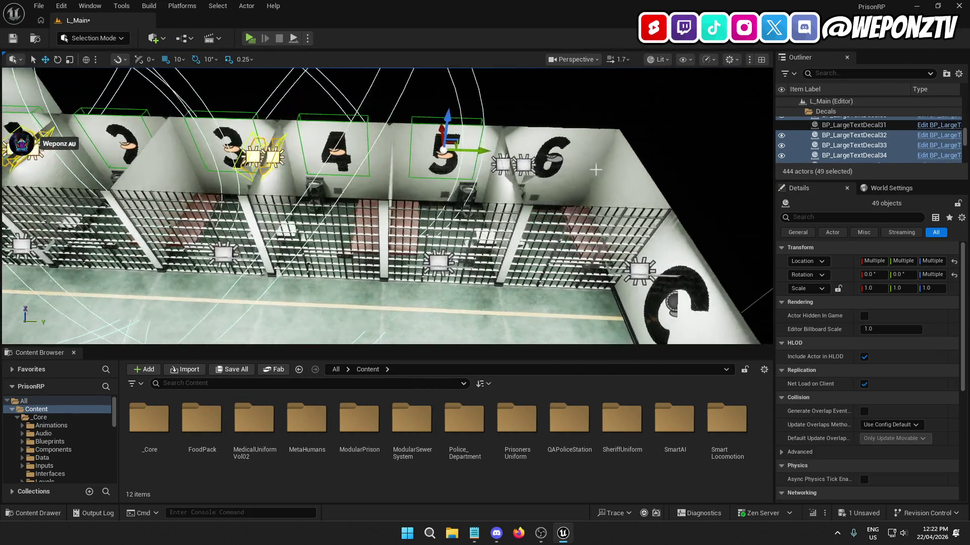
left_click(493, 165, "ctrl")
left_click(515, 164, "ctrl")
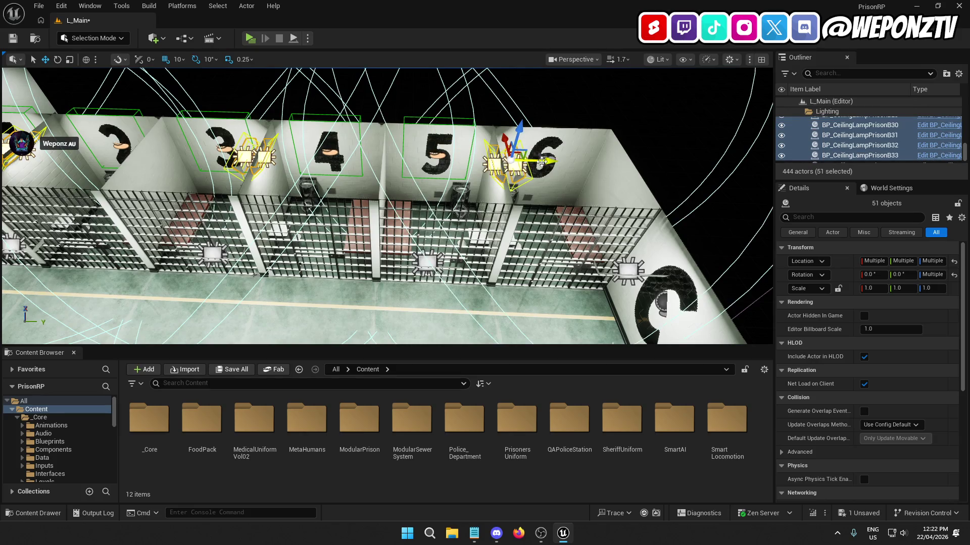
key("Right")
left_click(505, 166, "ctrl")
key("Right")
key("Right")
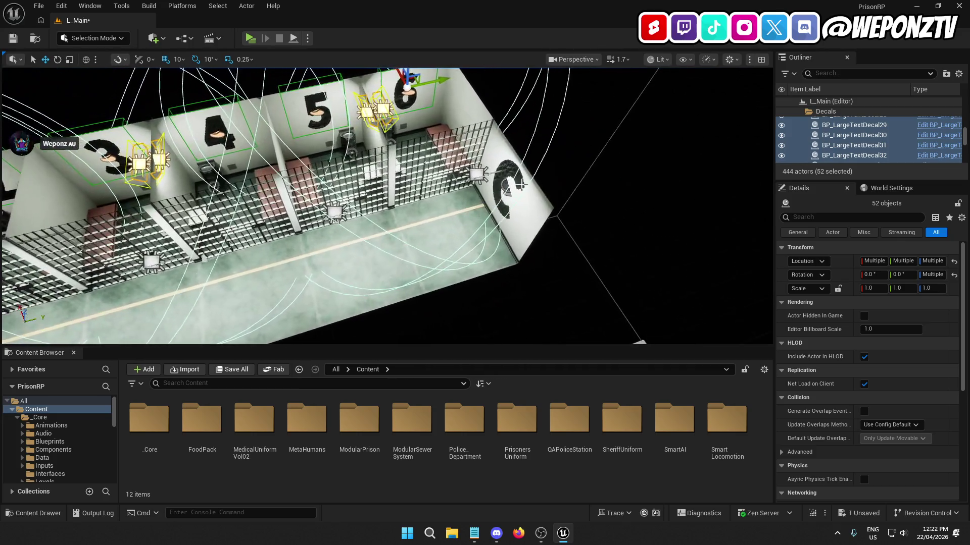
Step: Add the end-wall letter decal, four corridor ceiling lamps, the door and its text decal
left_click(510, 184, "ctrl")
left_click(478, 174, "ctrl")
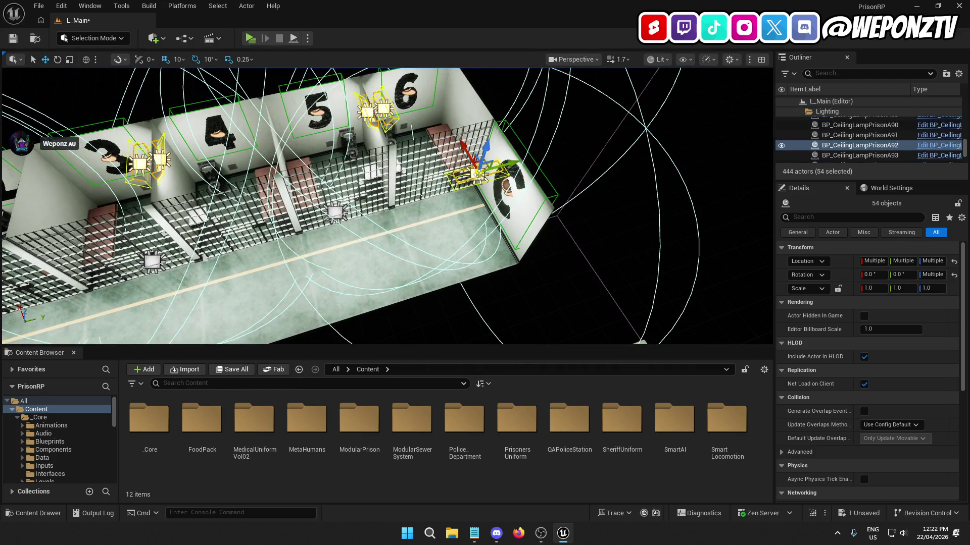
left_click(333, 211, "ctrl")
key("Down")
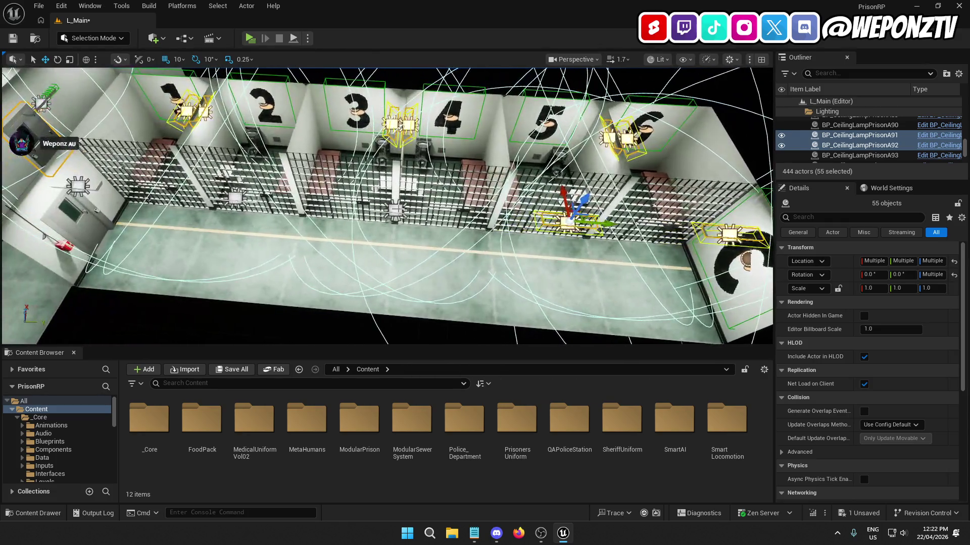
left_click(397, 208, "ctrl")
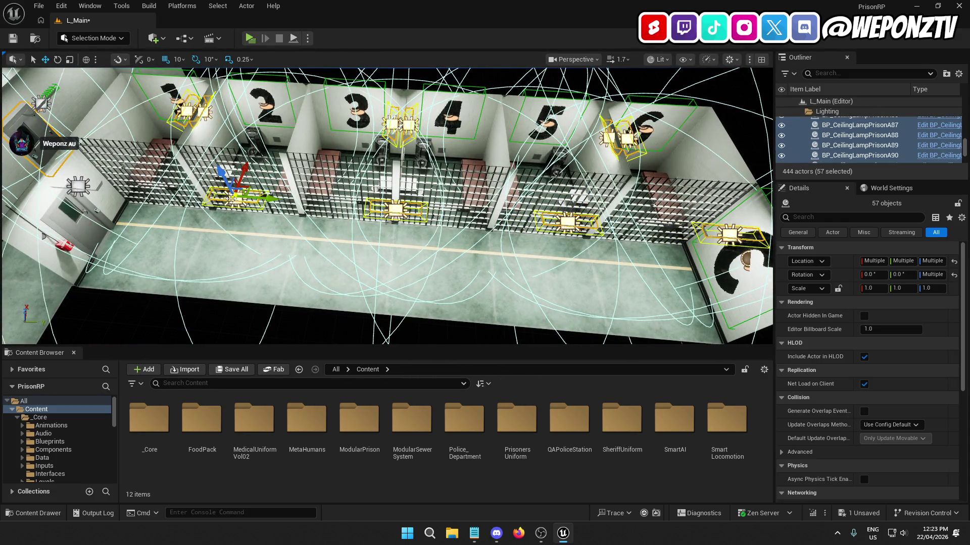
key("Up")
key("Left")
left_click(293, 178, "ctrl")
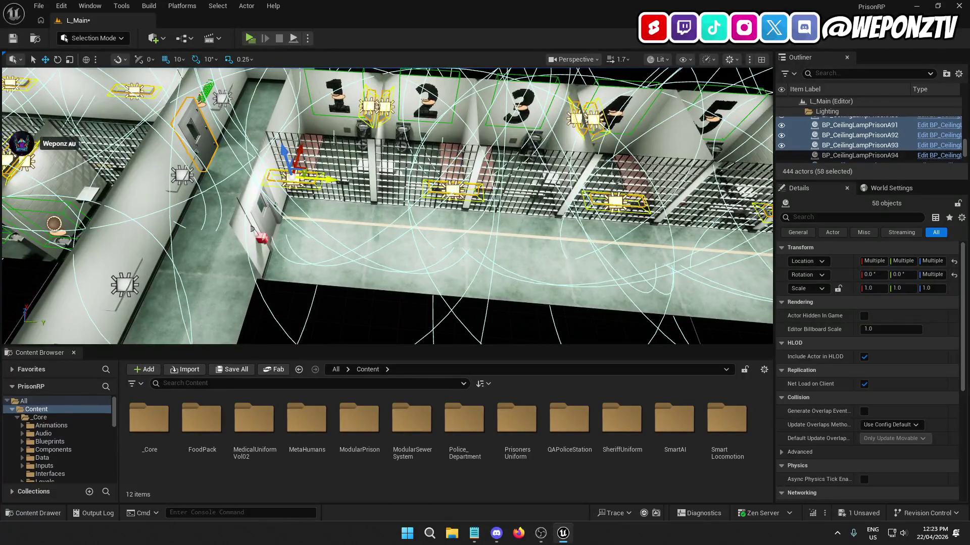
key("Left")
left_click(379, 224, "ctrl")
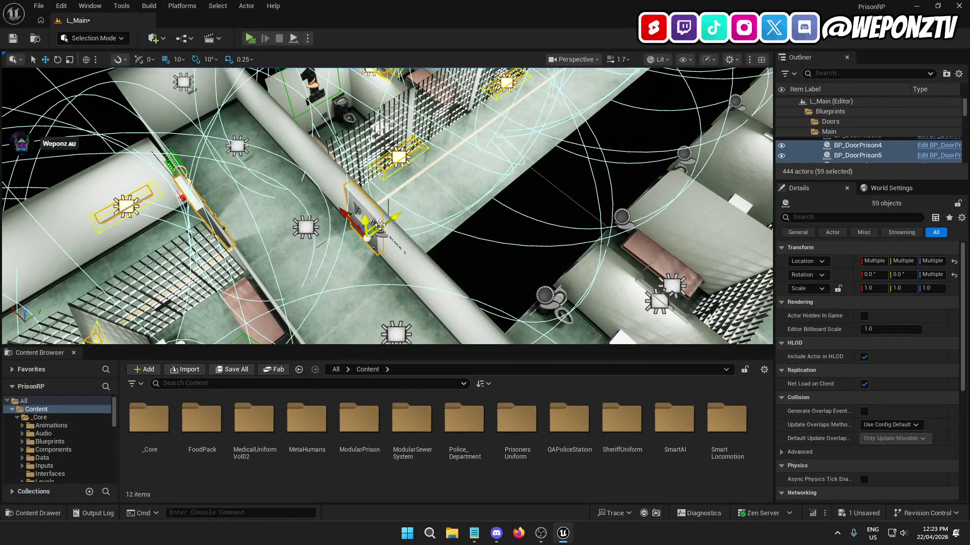
left_click(378, 226, "ctrl")
Step: In the fourth row, add the lamps near cells 1–2, 4 and 6 and number decals 2–6
key("Left")
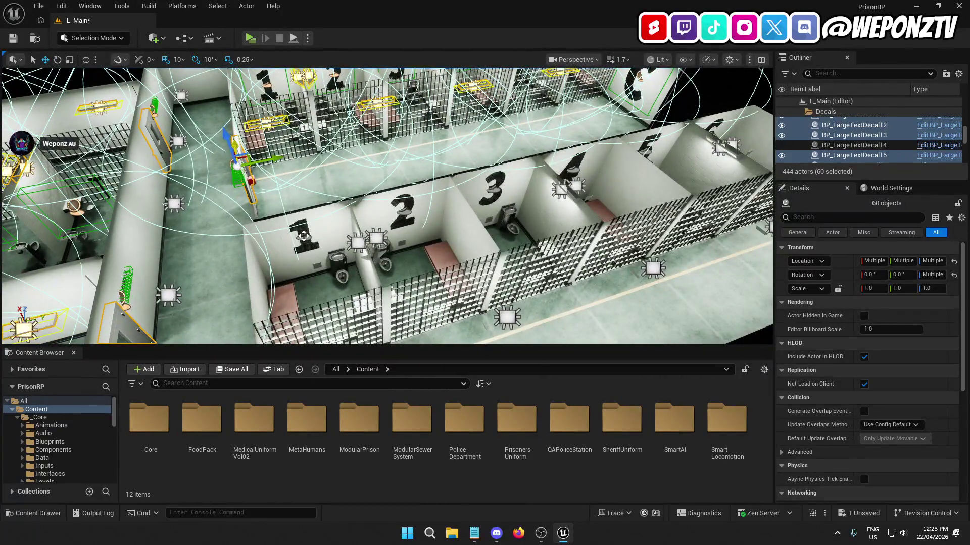
left_click(377, 238, "ctrl")
left_click(357, 243, "ctrl")
left_click(379, 253, "ctrl")
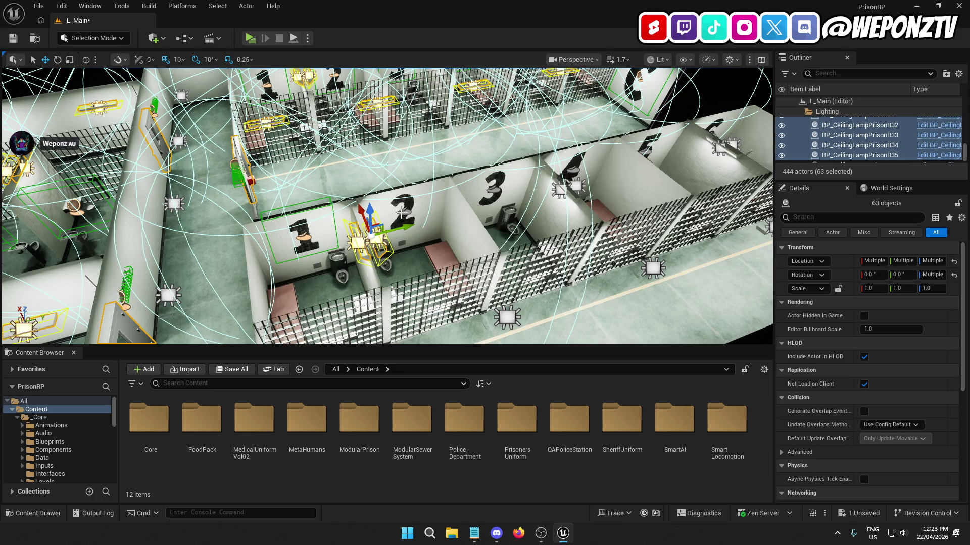
left_click(402, 213, "ctrl")
key("Right")
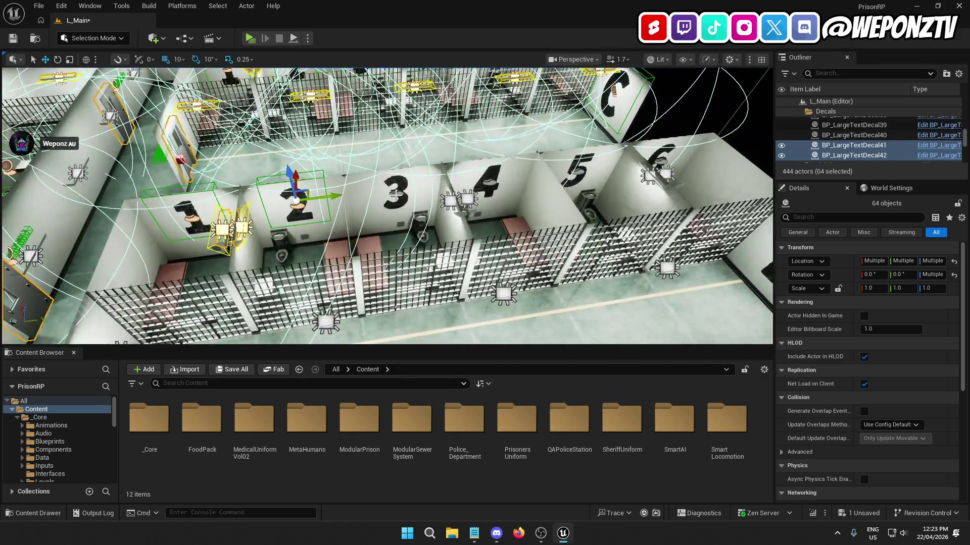
left_click(396, 194, "ctrl")
left_click(459, 199, "ctrl")
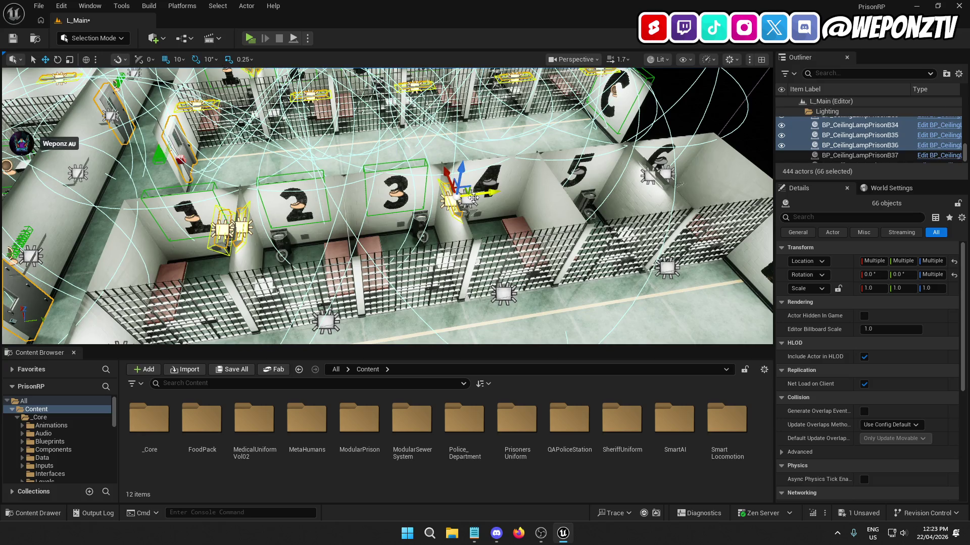
left_click(473, 197, "ctrl")
key("Right")
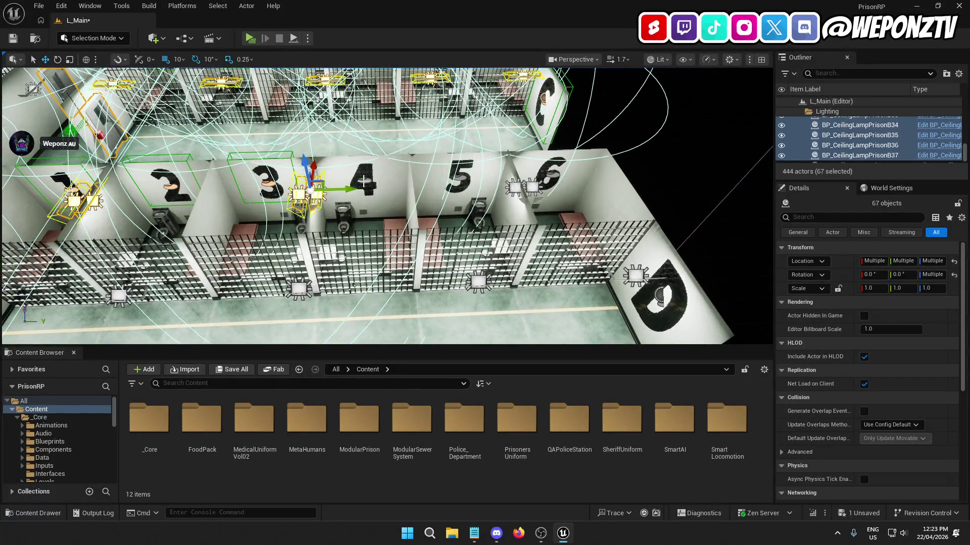
left_click(364, 180, "ctrl")
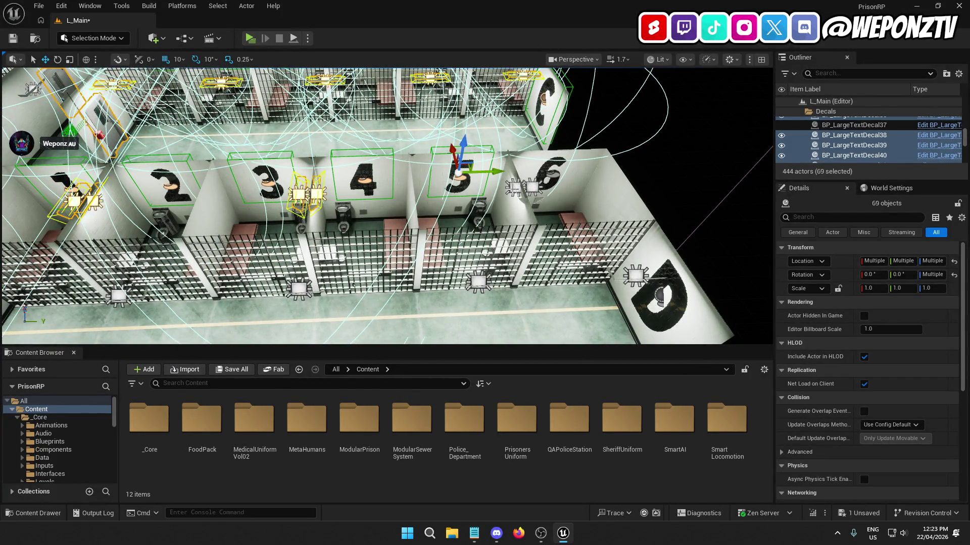
left_click(525, 189, "ctrl")
left_click(531, 189, "ctrl")
key("Right")
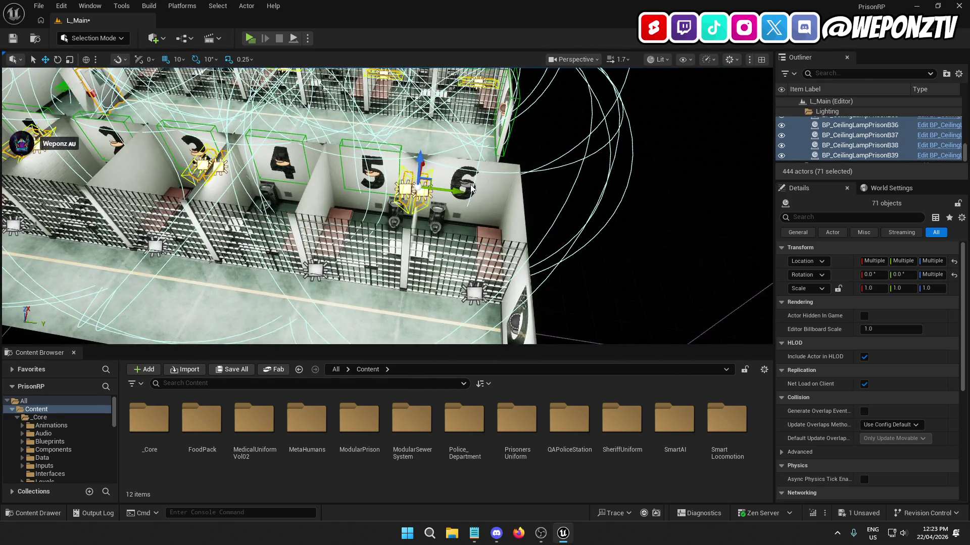
left_click(471, 188, "ctrl")
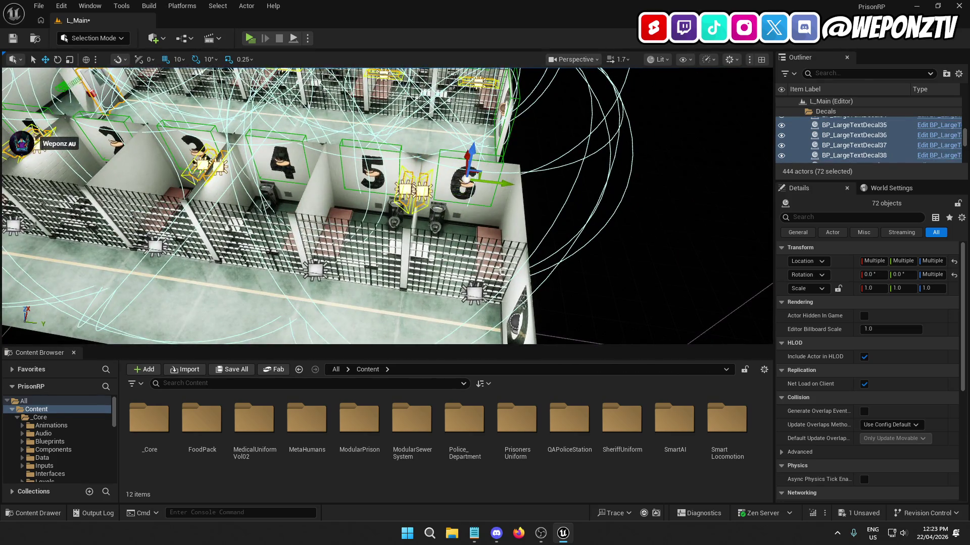
Step: Add the remaining lamps, the cellblock door, the large number decal and the first cell's bars
left_click(512, 303, "ctrl")
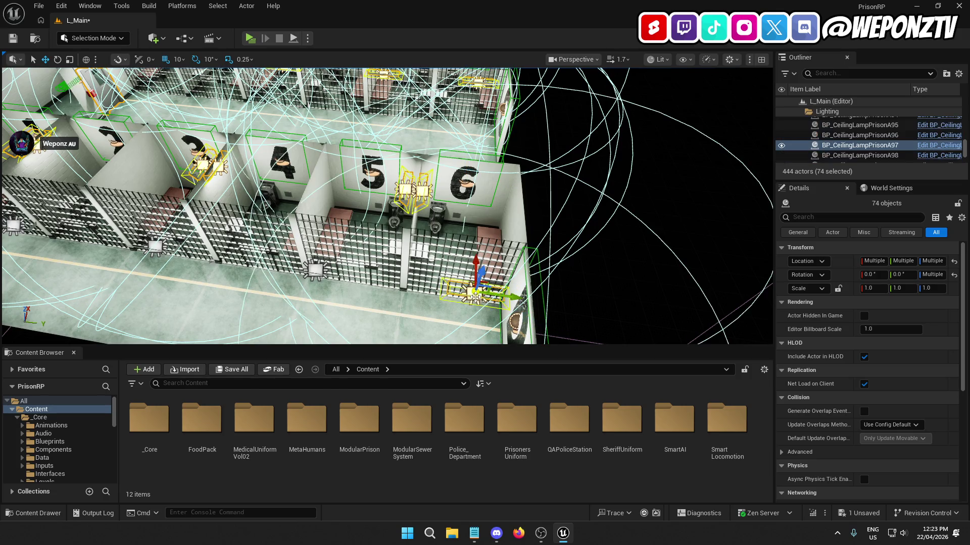
key("Left")
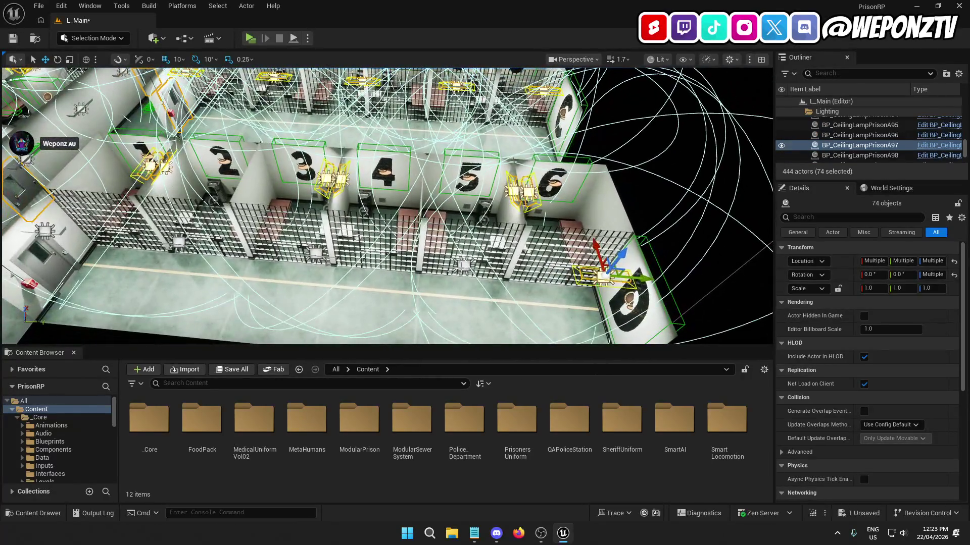
left_click(464, 263, "ctrl")
left_click(316, 252, "ctrl")
key("Left")
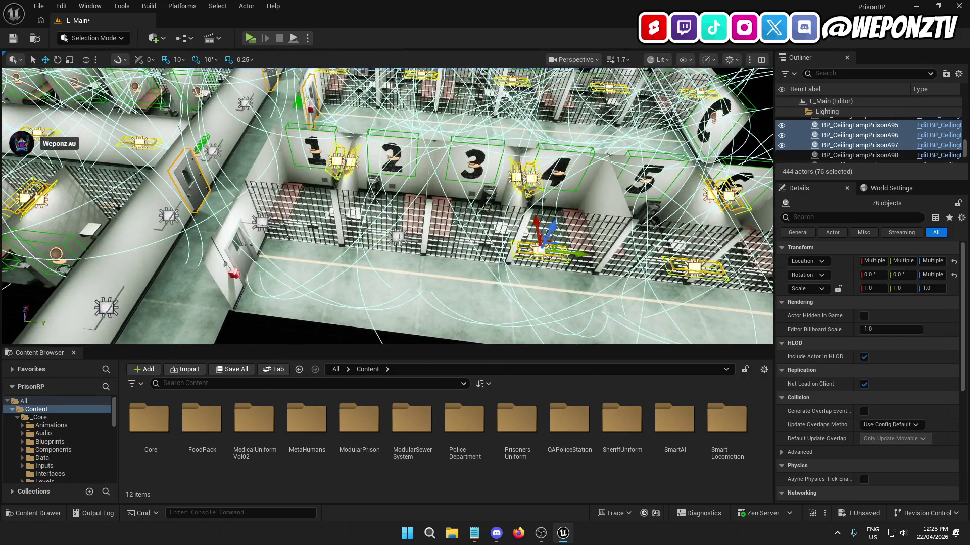
left_click(398, 235, "ctrl")
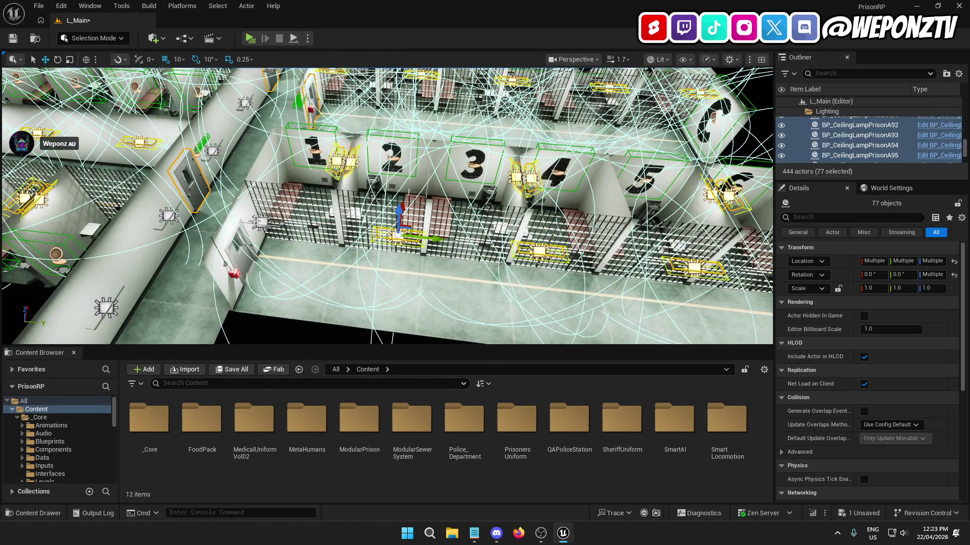
left_click(262, 226, "ctrl")
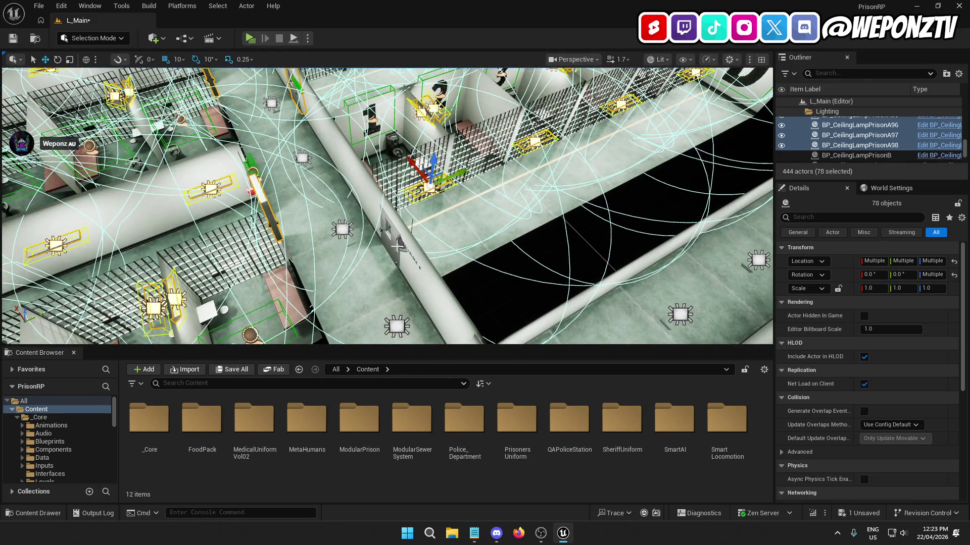
left_click(399, 246, "ctrl")
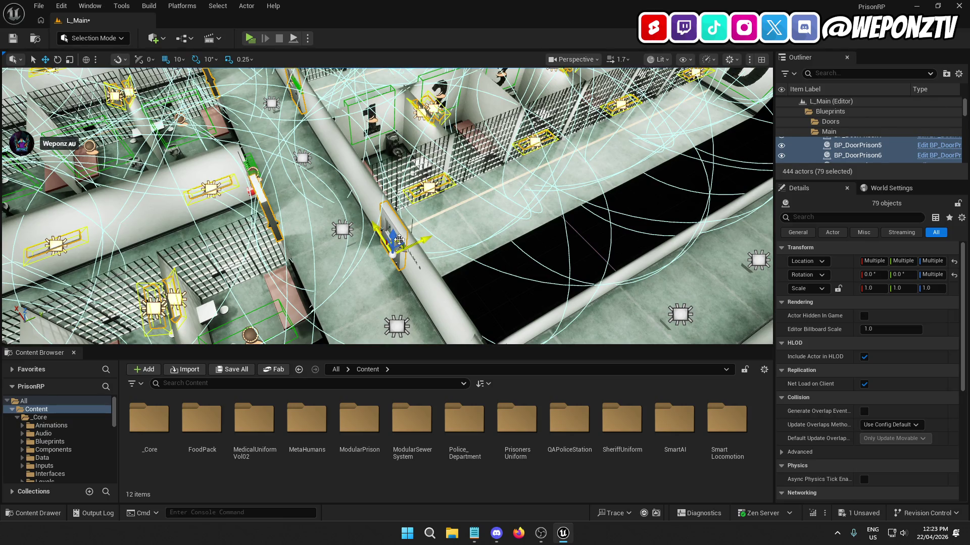
left_click(399, 240, "ctrl")
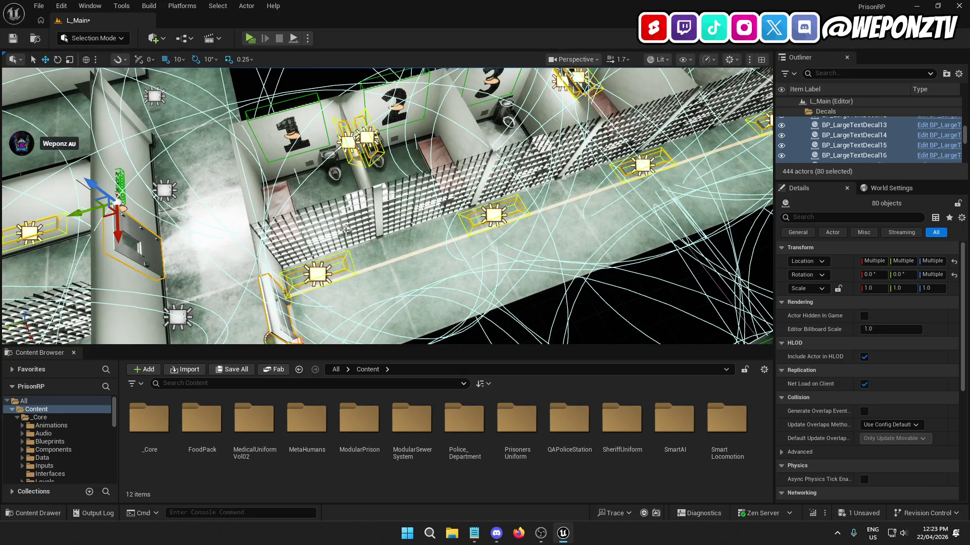
left_click(347, 231, "ctrl")
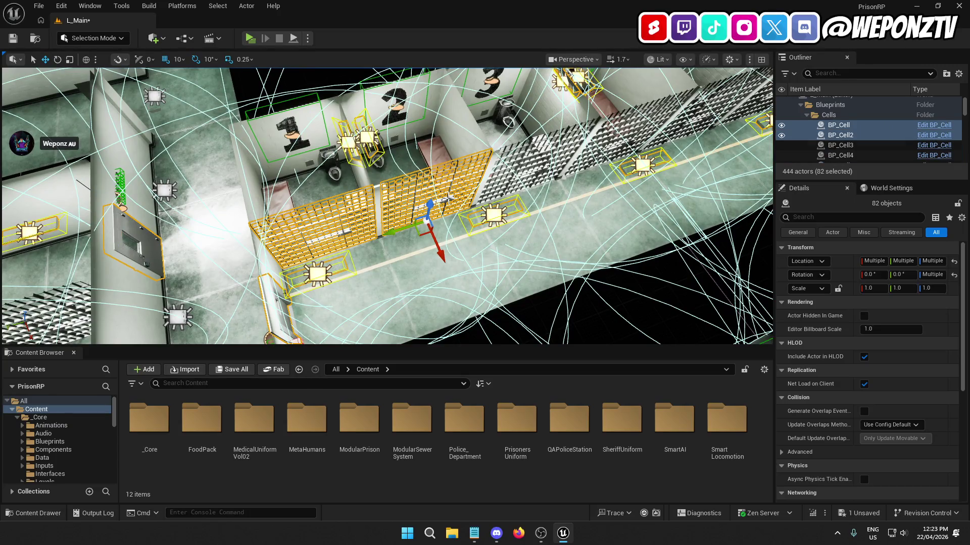
Step: Add the bars of the nearby cells, including BP_Cell10, and the last grate in the row
left_click(542, 173, "ctrl")
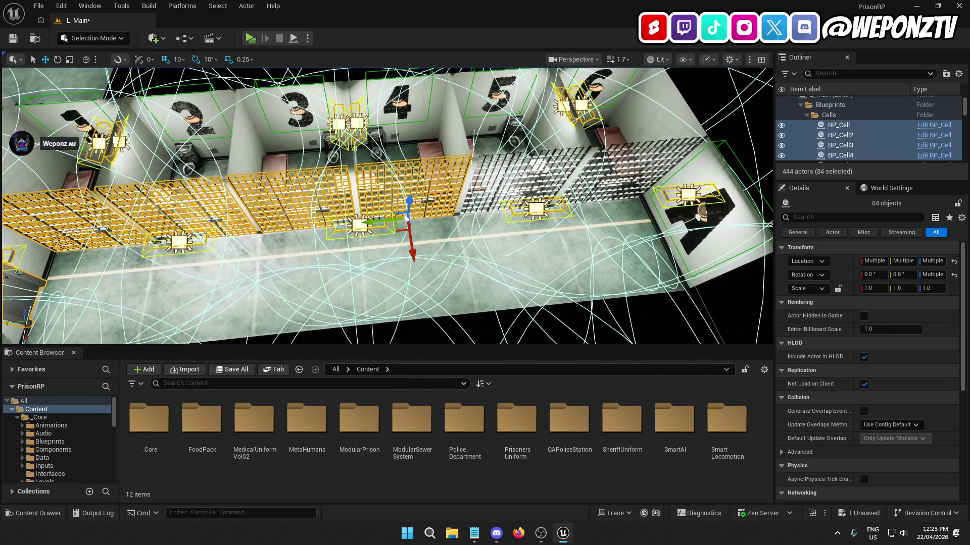
left_click(529, 197, "ctrl")
left_click(626, 183, "ctrl")
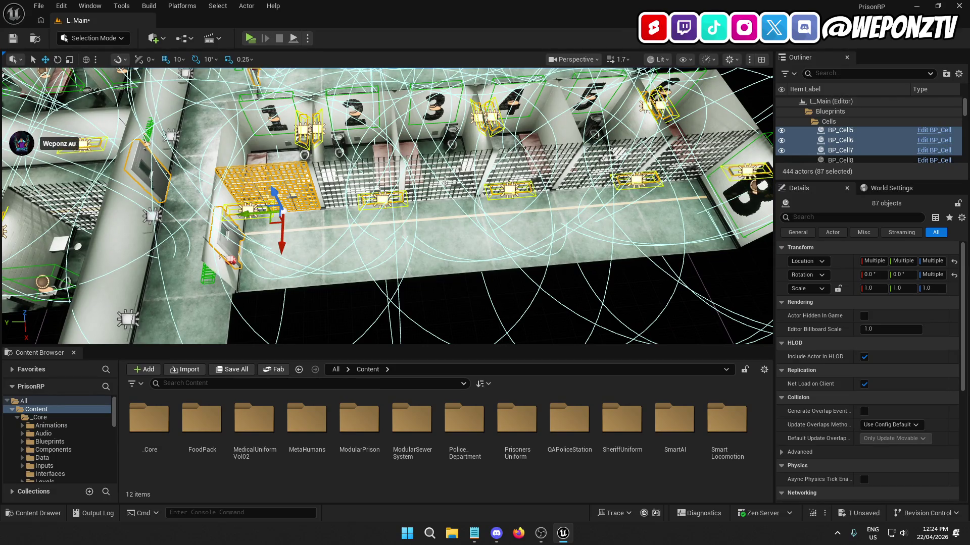
scroll(381, 186, "up", 8)
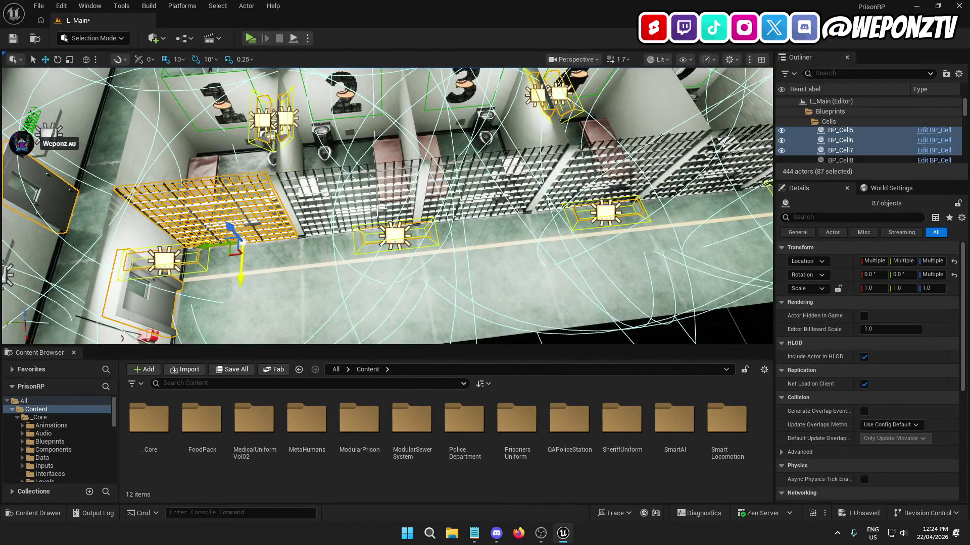
left_click(623, 182, "ctrl")
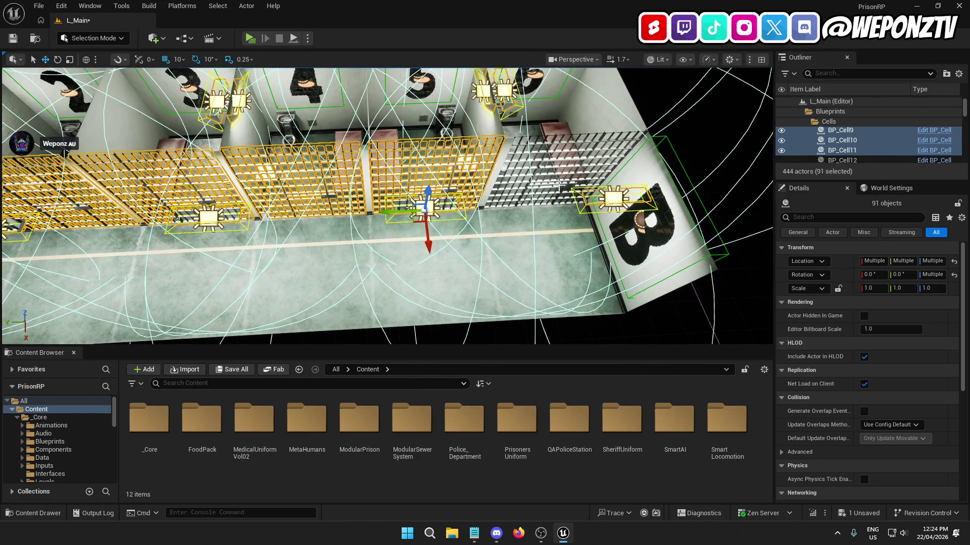
scroll(565, 185, "down", 10)
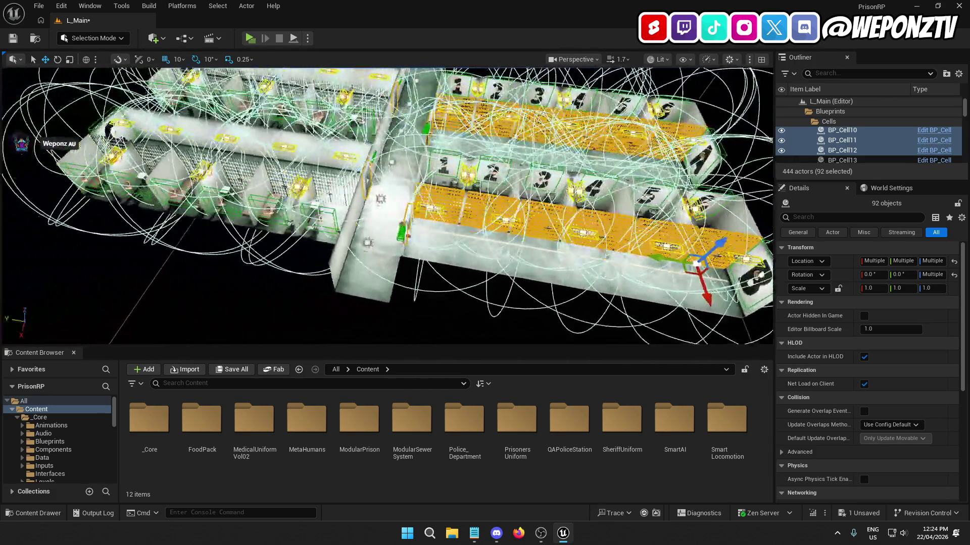
key("f")
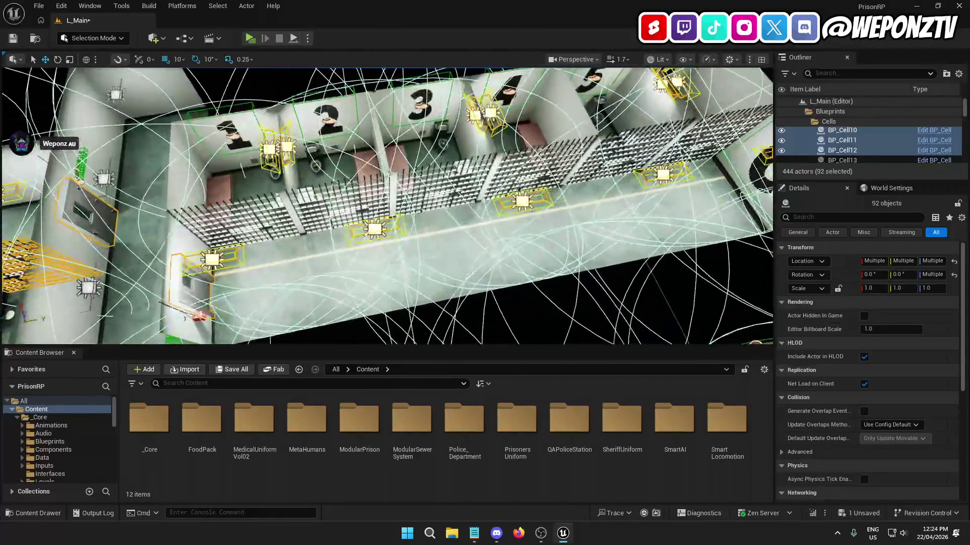
left_click(263, 228, "ctrl")
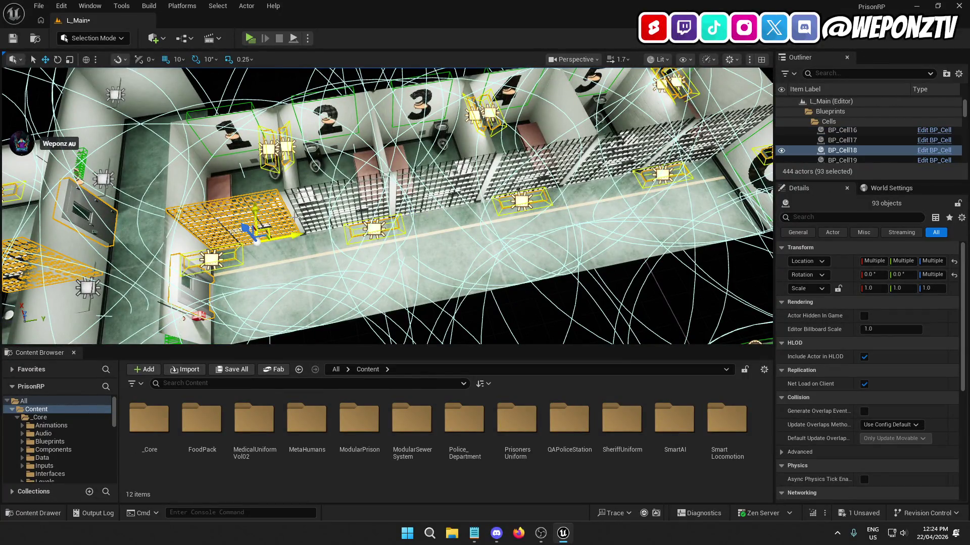
left_click(361, 209, "ctrl")
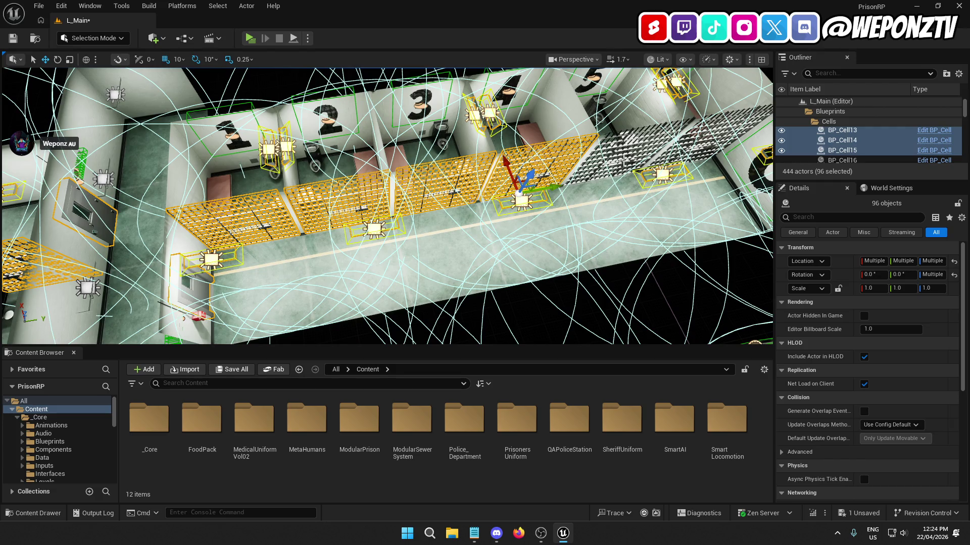
left_click(707, 146, "ctrl")
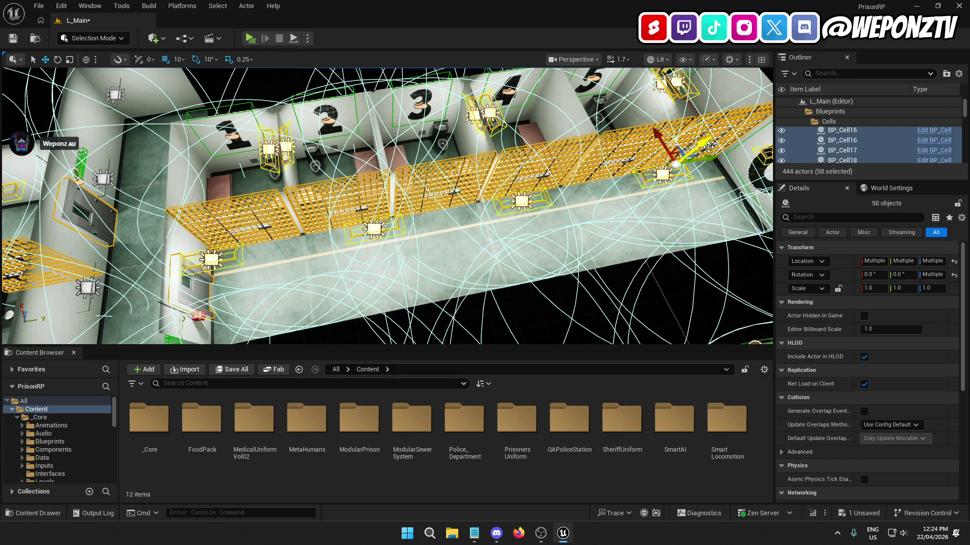
Step: Fly along the corridor adding the remaining cell grates and the LI_CellblockD level instance
key("w")
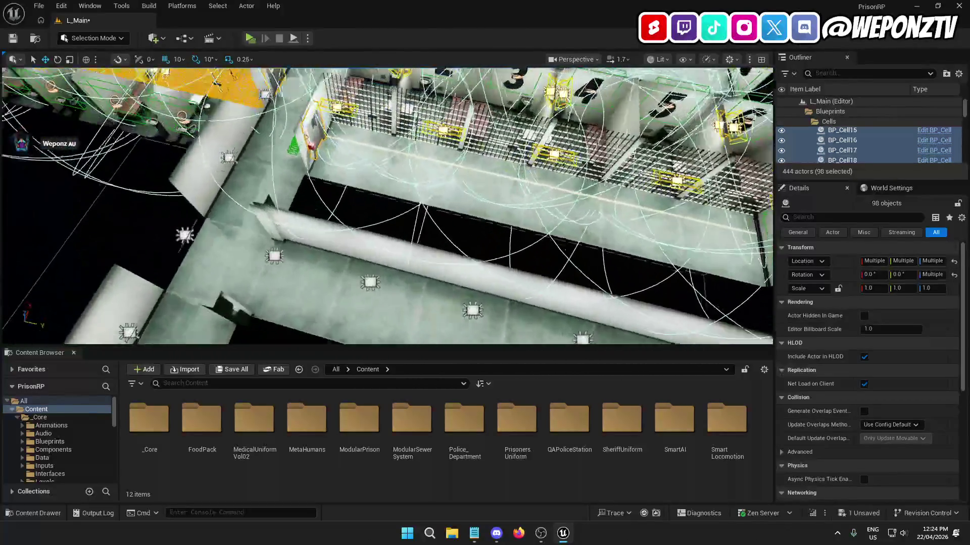
key("s")
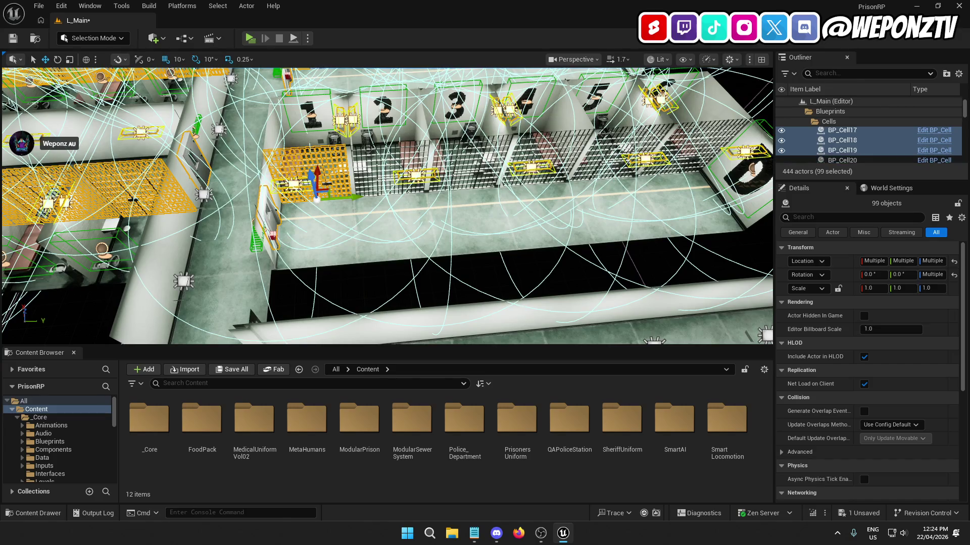
key("w")
left_click(384, 167, "ctrl")
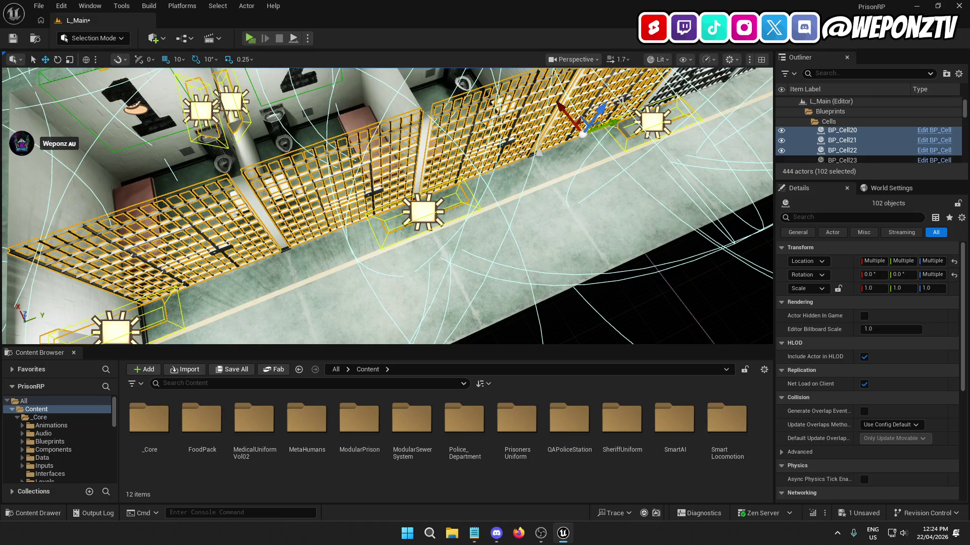
key("w")
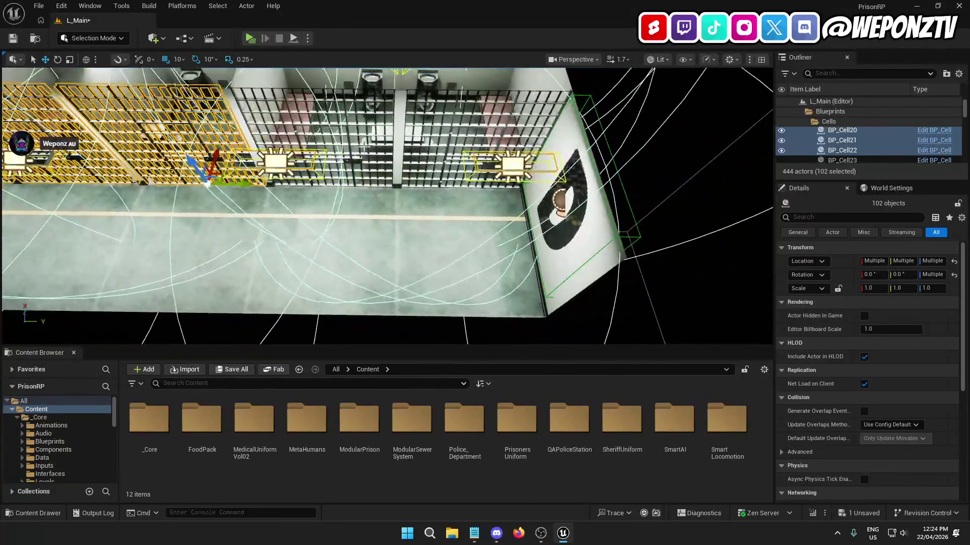
key("w")
left_click(433, 150, "ctrl")
key("s")
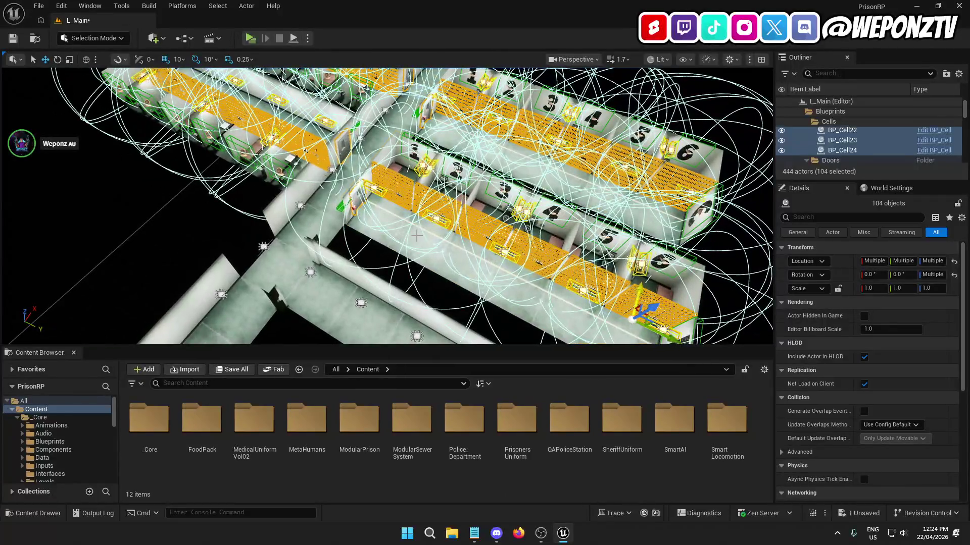
left_click(417, 235, "ctrl")
left_click_drag(346, 203, 404, 158)
Step: Add the LI_CellblockA and LI_CellblockB level instances to the selection
left_click(404, 157, "ctrl")
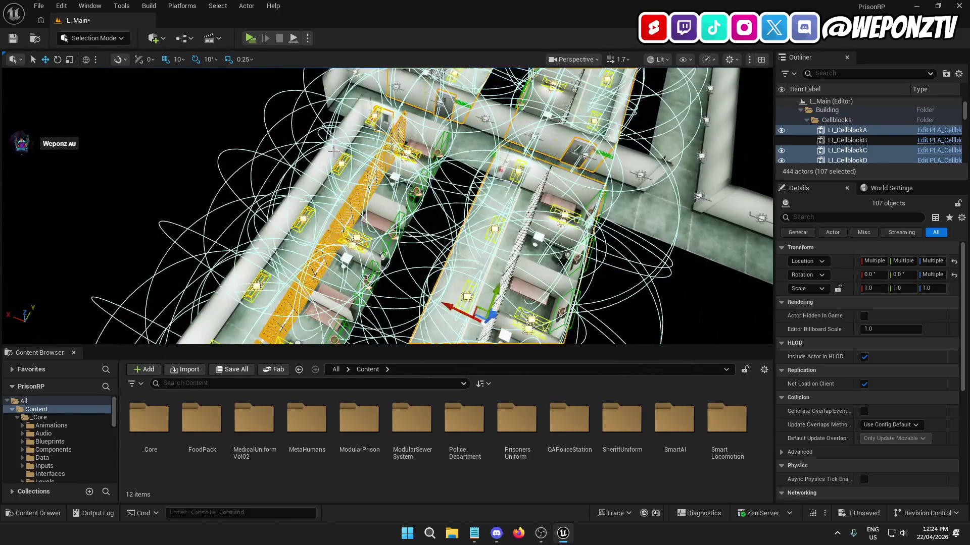
left_click(334, 150, "ctrl")
mouse_move(334, 151)
left_mouse_down()
mouse_move(262, 193)
mouse_move(362, 207)
left_mouse_up()
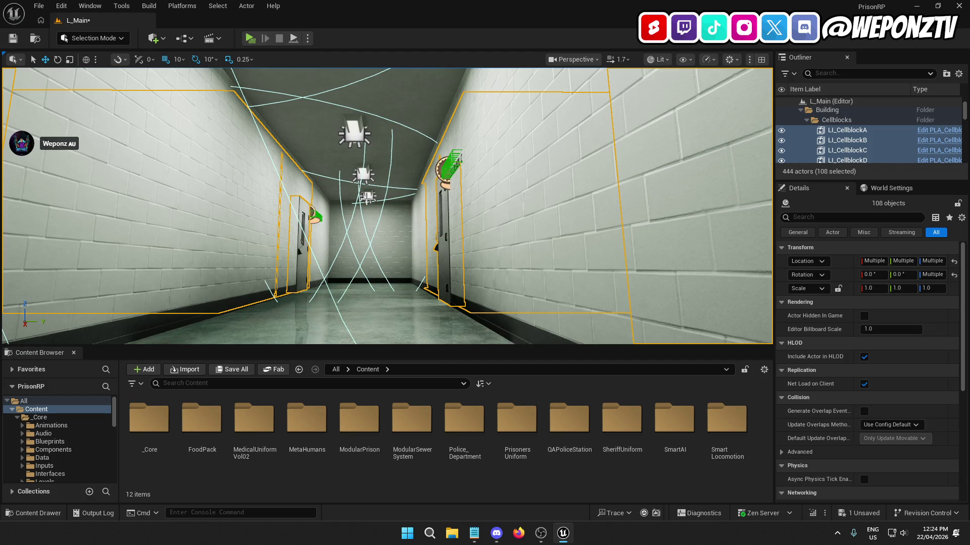
Step: Add the hallway ceiling lamps A63–A67 and the left corridor wall to the selection
left_click(368, 196, "ctrl")
left_click(360, 170, "ctrl")
left_click_drag(357, 134, 367, 260)
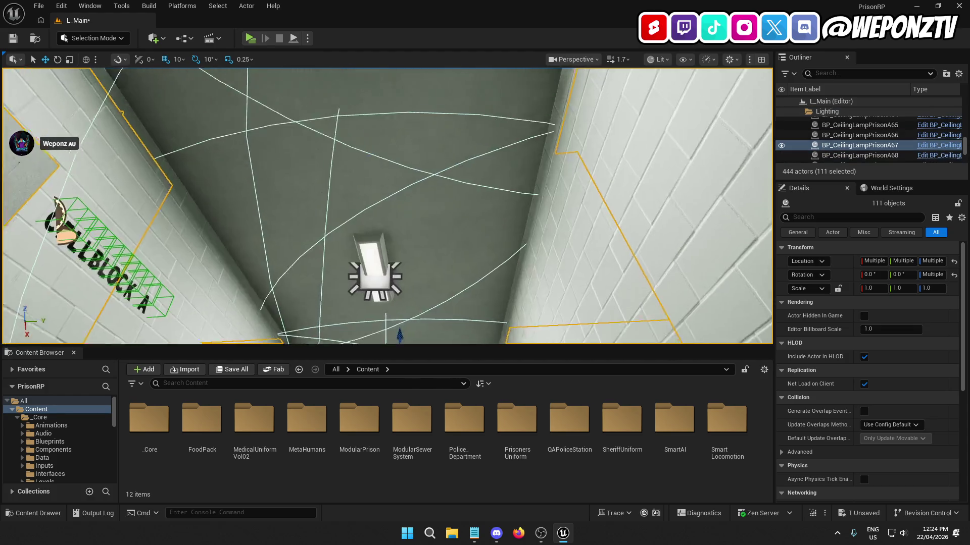
left_click(368, 277, "ctrl")
left_click(393, 327, "ctrl")
scroll(367, 277, "up", 3)
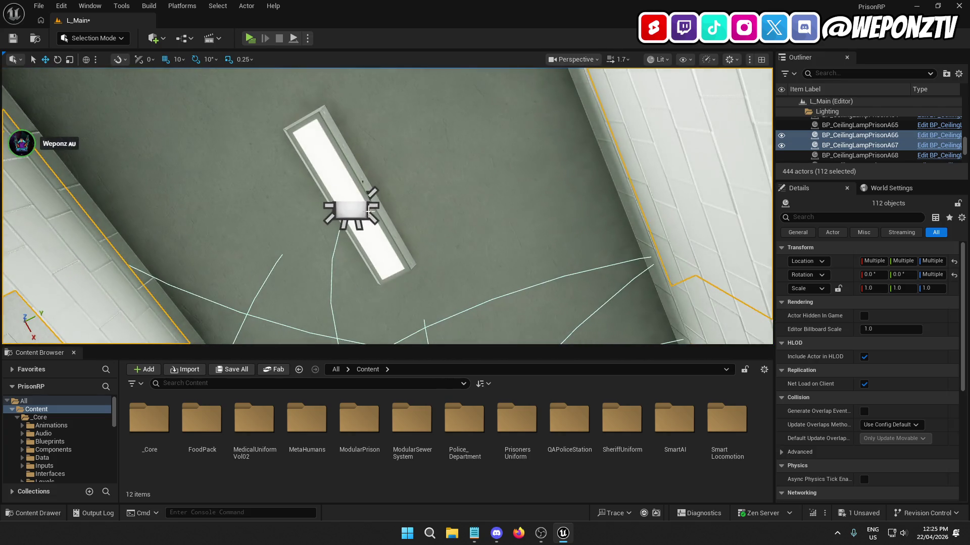
left_click(349, 202, "ctrl")
mouse_move(348, 202)
left_mouse_down()
mouse_move(379, 186)
mouse_move(372, 203)
left_mouse_up()
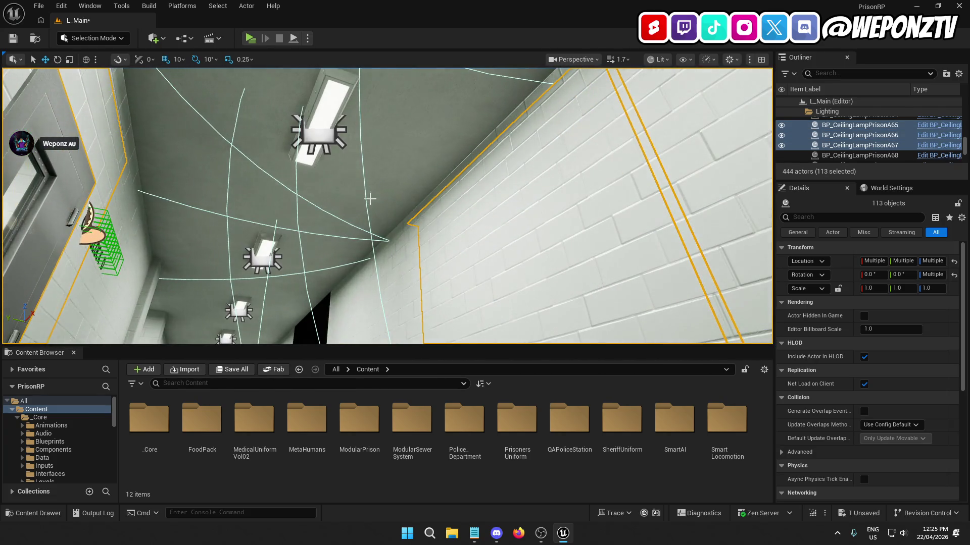
left_click(336, 136, "ctrl")
mouse_move(336, 136)
left_mouse_down()
mouse_move(336, 228)
mouse_move(354, 242)
mouse_move(344, 171)
left_mouse_up()
left_click(375, 104, "ctrl")
left_click_drag(375, 105, 379, 166)
mouse_move(322, 204)
left_mouse_down()
mouse_move(322, 172)
mouse_move(323, 204)
left_mouse_up()
left_click(323, 204, "ctrl")
Step: Select the hallway's back wall, door wall, side walls, ceiling and floor pieces together, and frame them
left_click(374, 153, "ctrl")
left_click(360, 117, "ctrl")
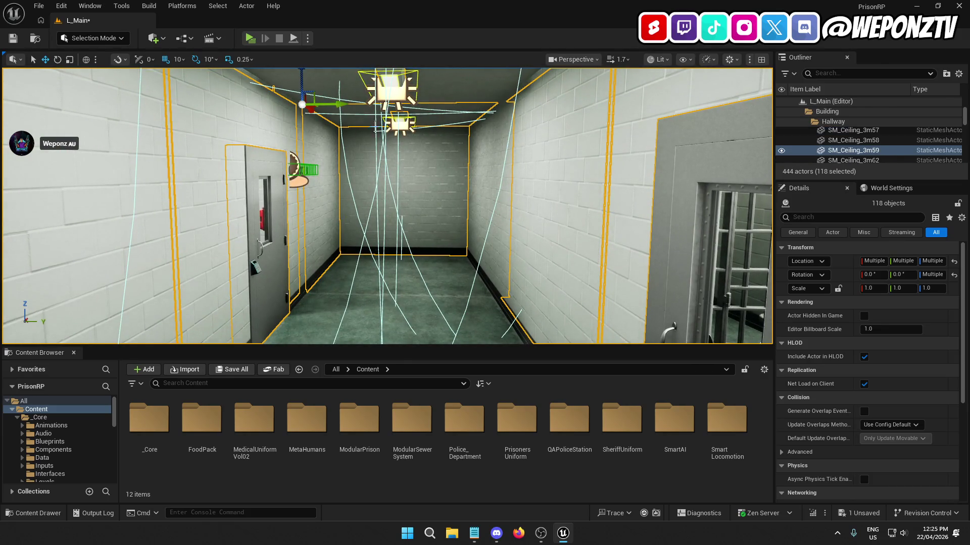
left_click(496, 172, "ctrl")
left_click(410, 267, "ctrl")
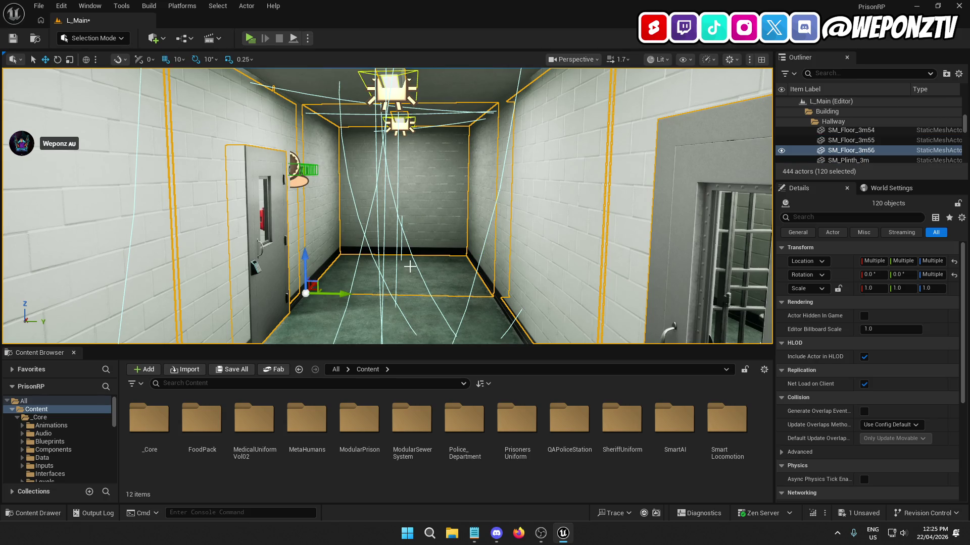
scroll(344, 308, "down", 5)
left_click(343, 308, "ctrl")
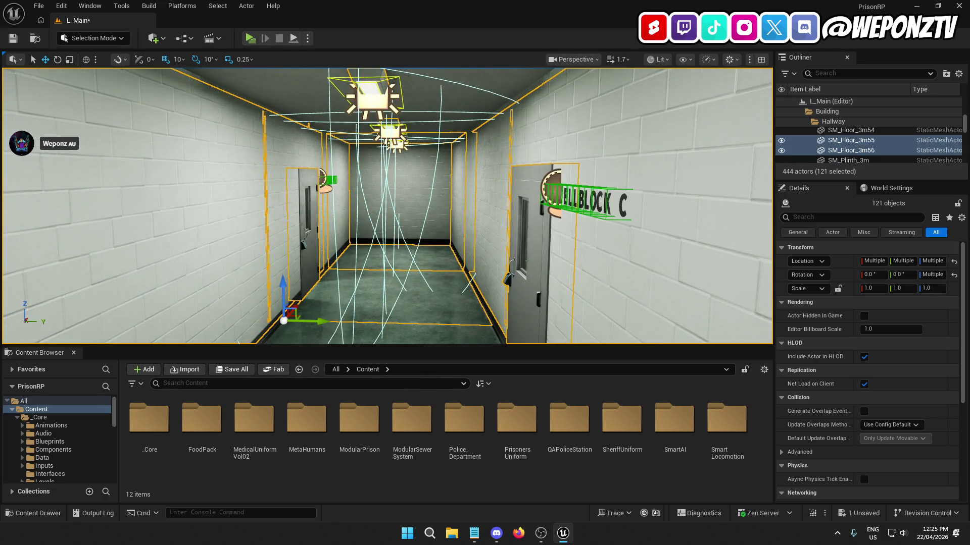
left_click(303, 132, "ctrl")
left_click(313, 114, "ctrl")
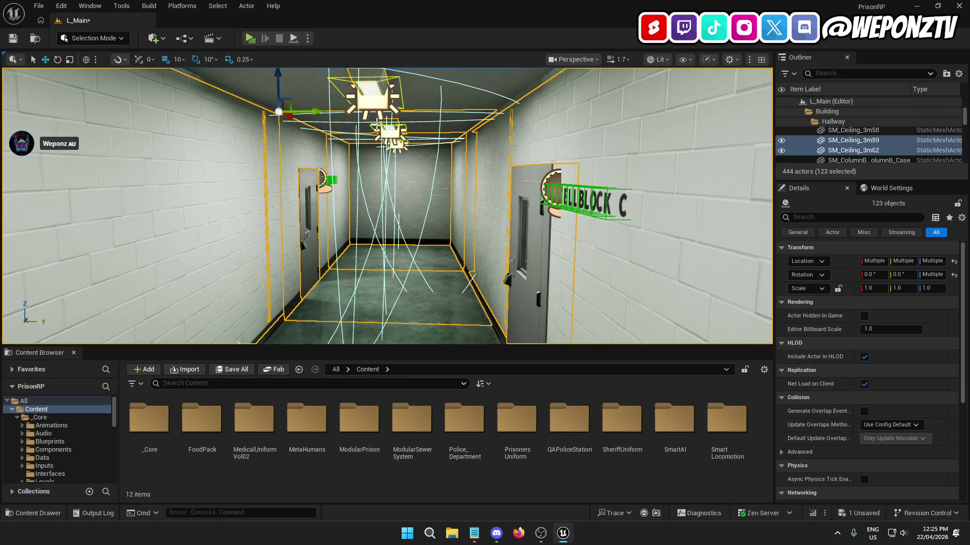
left_click(495, 149, "ctrl")
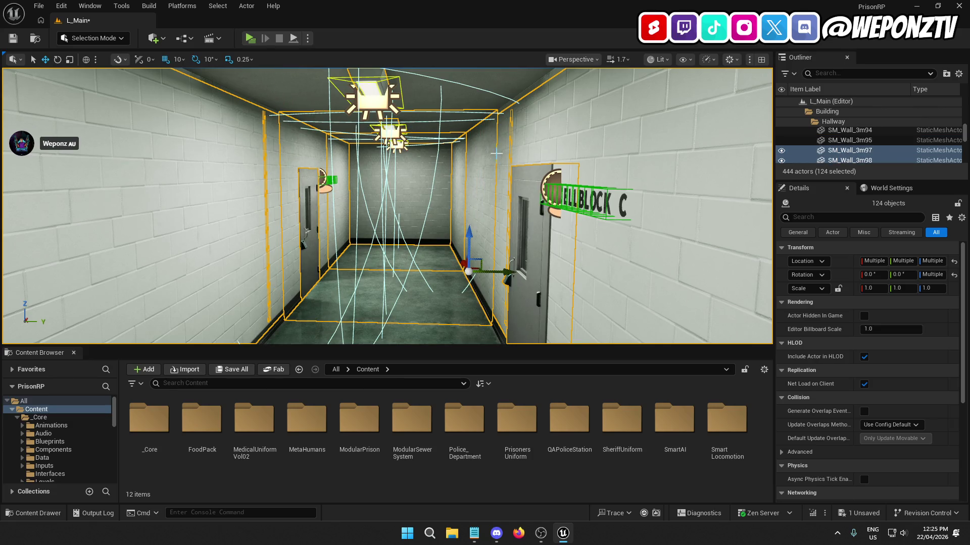
left_click_drag(386, 207, 419, 222)
key("f")
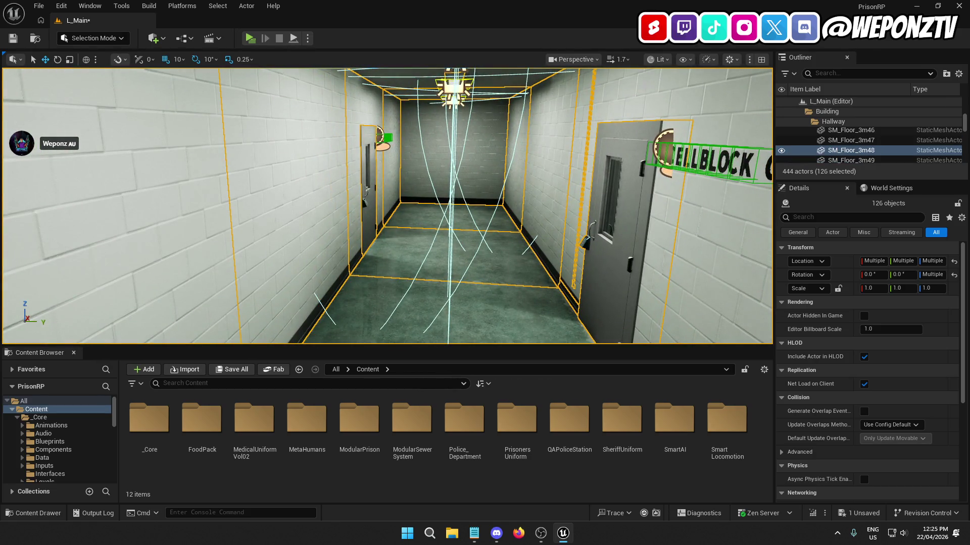
Step: Fly down the corridor to inspect the selected hallway, its ceiling lights and the cellblock sign
scroll(387, 206, "down", 3)
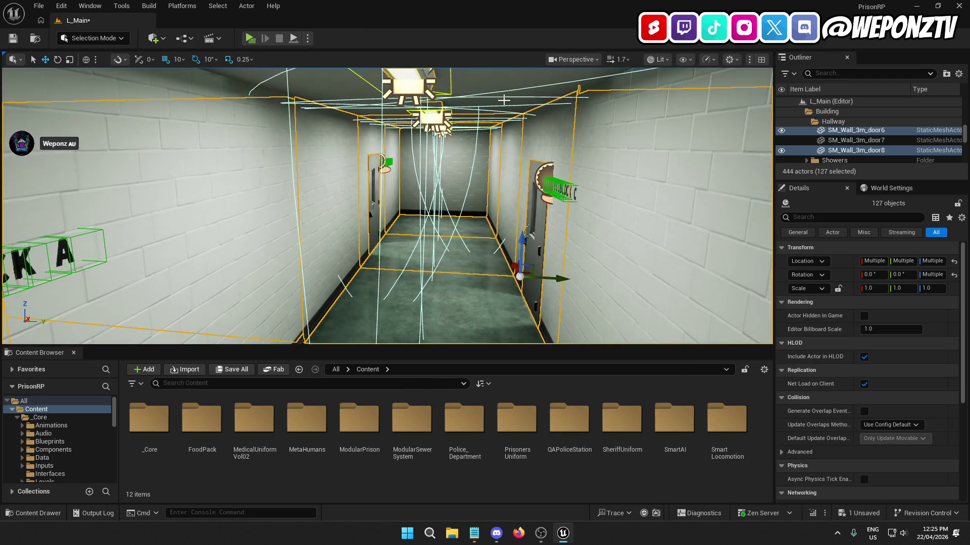
mouse_move(506, 118)
left_mouse_down()
mouse_move(485, 167)
mouse_move(482, 151)
left_mouse_up()
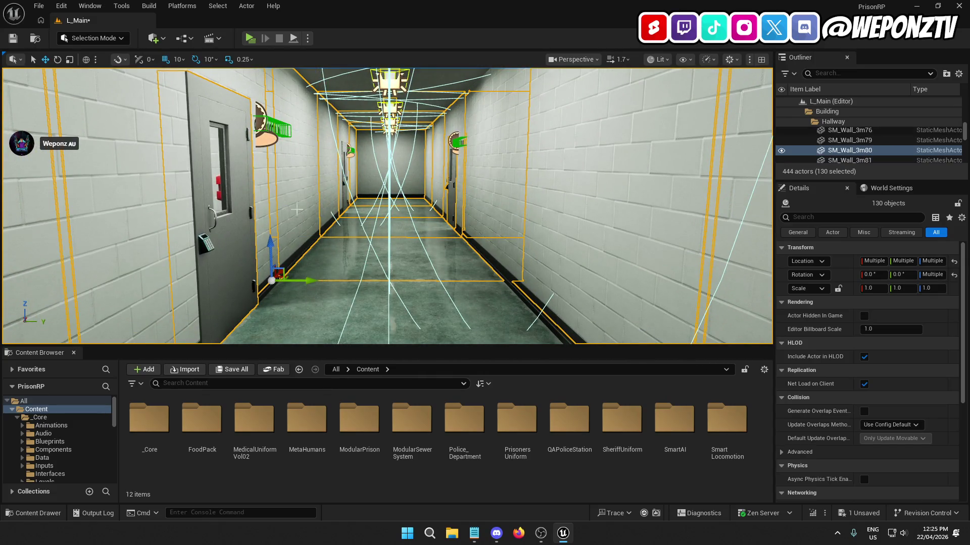
mouse_move(482, 152)
left_mouse_down()
mouse_move(483, 217)
mouse_move(422, 256)
mouse_move(287, 203)
left_mouse_up()
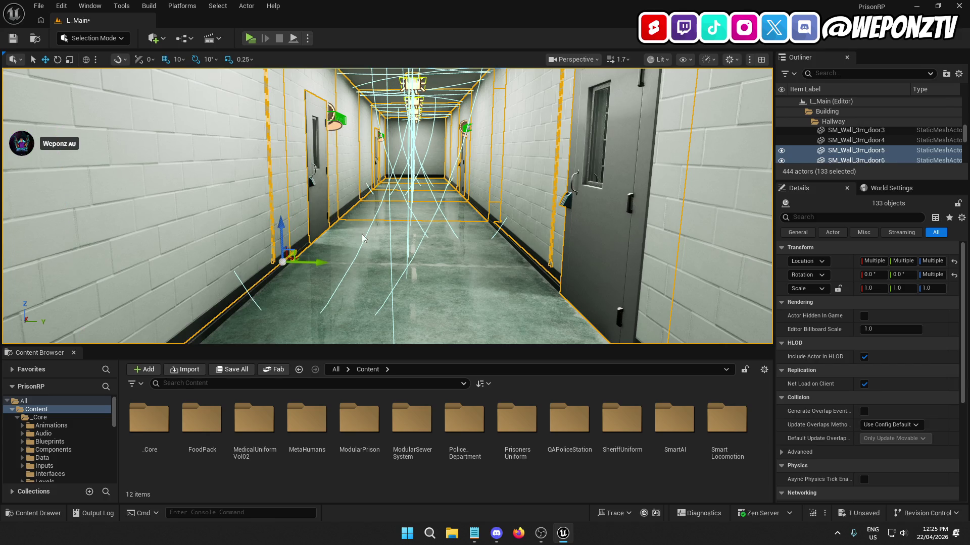
mouse_move(288, 203)
left_mouse_down()
mouse_move(455, 152)
mouse_move(467, 128)
left_mouse_up()
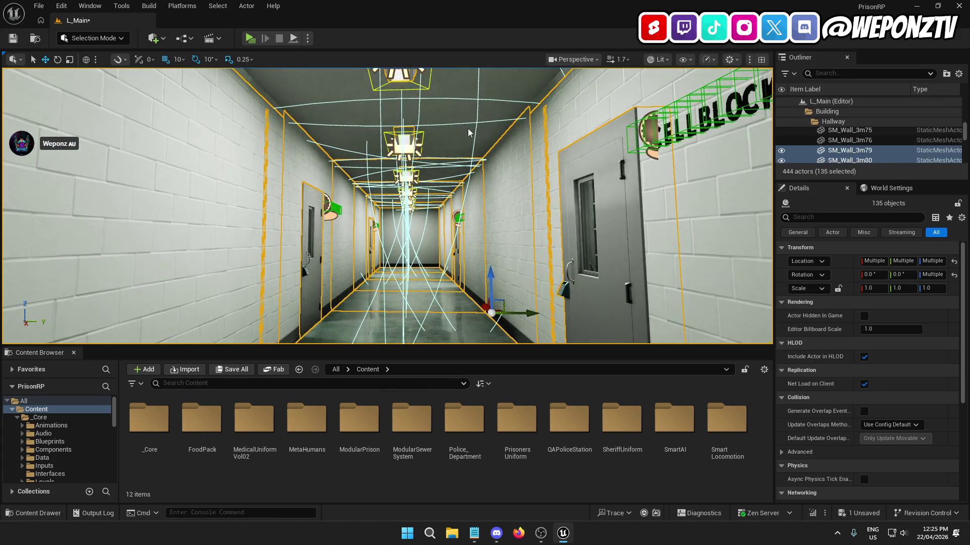
left_click_drag(460, 162, 442, 194)
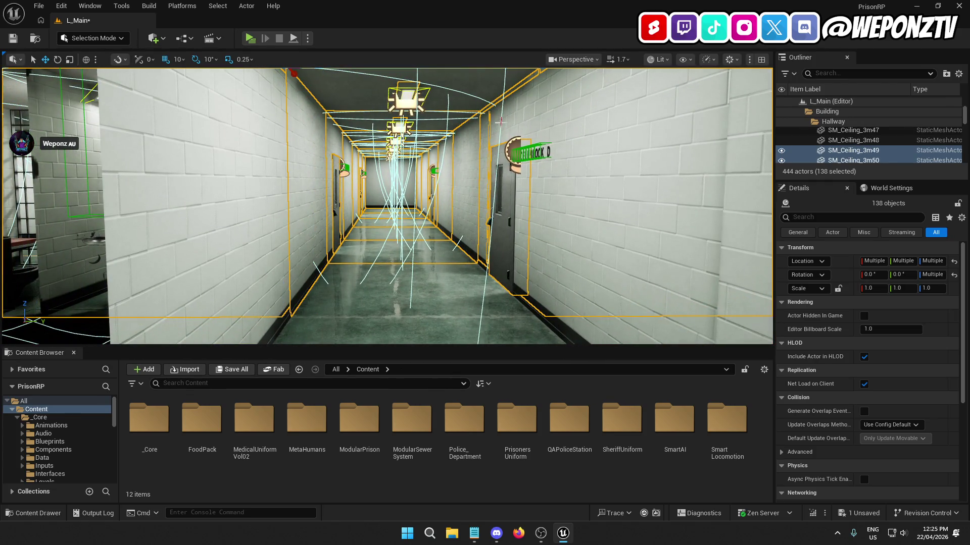
scroll(445, 289, "down", 5)
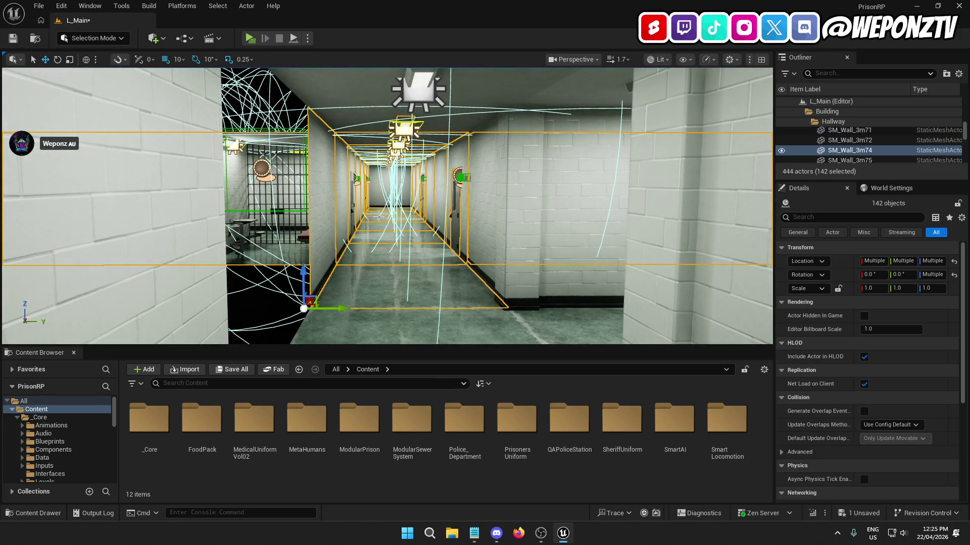
mouse_move(446, 143)
left_mouse_down()
mouse_move(442, 108)
mouse_move(444, 166)
mouse_move(472, 174)
mouse_move(442, 199)
left_mouse_up()
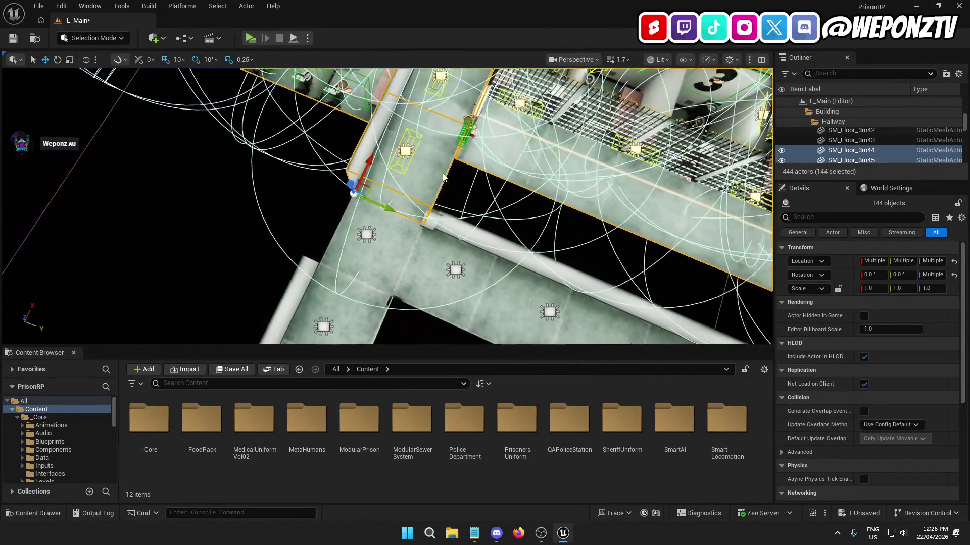
Step: Rotate the copied hallway section -10° and slide it along X against the cellblock
scroll(121, 98, "down", 5)
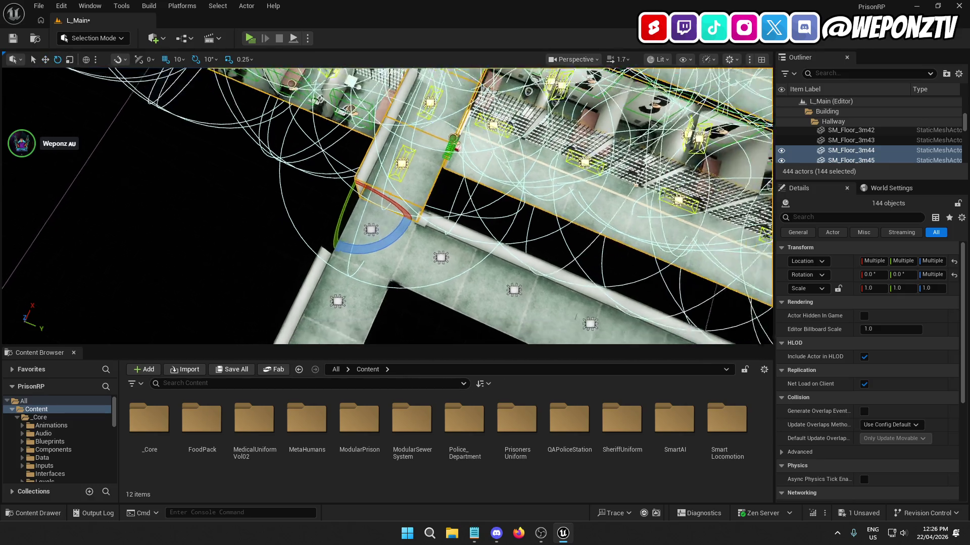
mouse_move(374, 303)
left_mouse_down()
mouse_move(293, 309)
mouse_move(343, 286)
mouse_move(344, 245)
left_mouse_up()
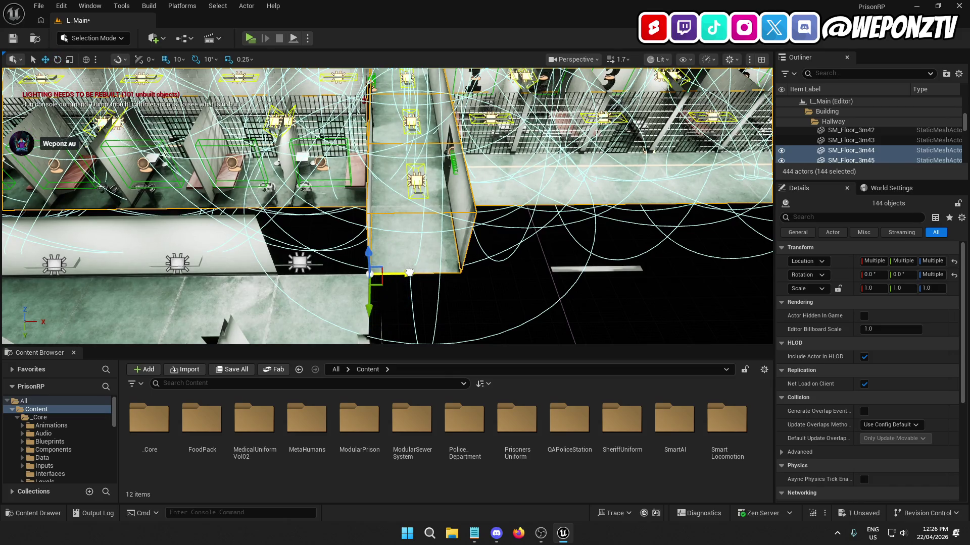
left_click_drag(383, 273, 311, 272)
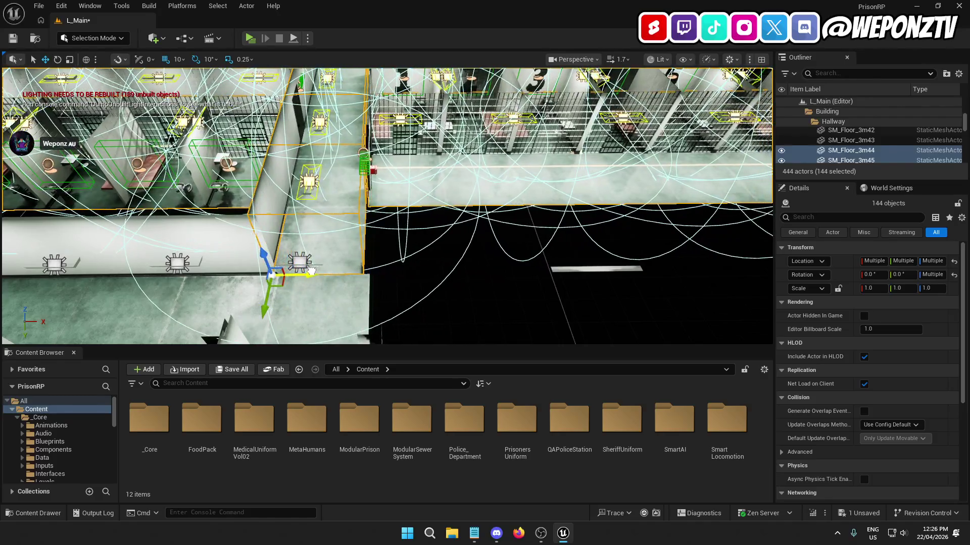
Step: Select two of the loose SM_Plinth_3m plinth planks beside the cells
mouse_move(384, 202)
left_mouse_down()
mouse_move(343, 181)
mouse_move(323, 202)
mouse_move(303, 195)
mouse_move(293, 205)
mouse_move(272, 184)
mouse_move(257, 189)
left_mouse_up()
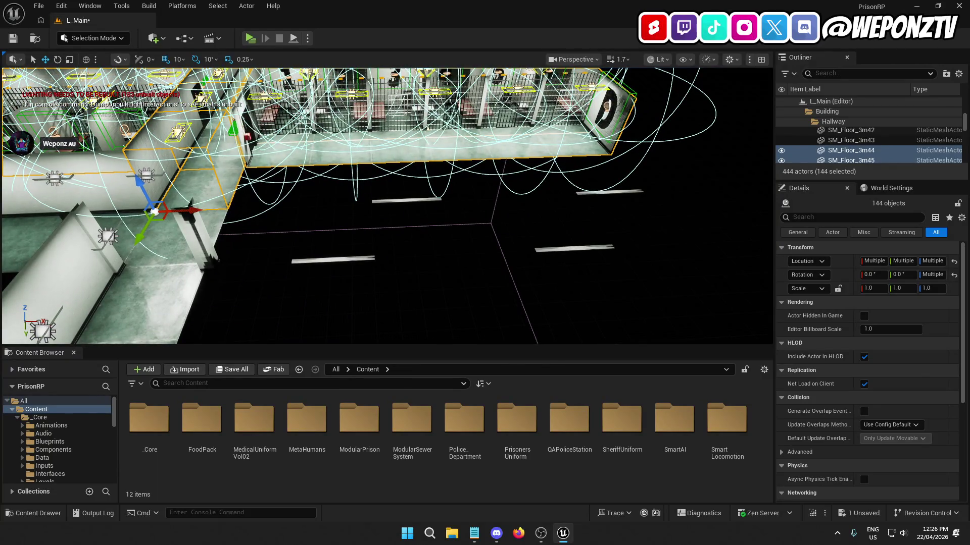
left_click(352, 259)
left_click(407, 199, "ctrl")
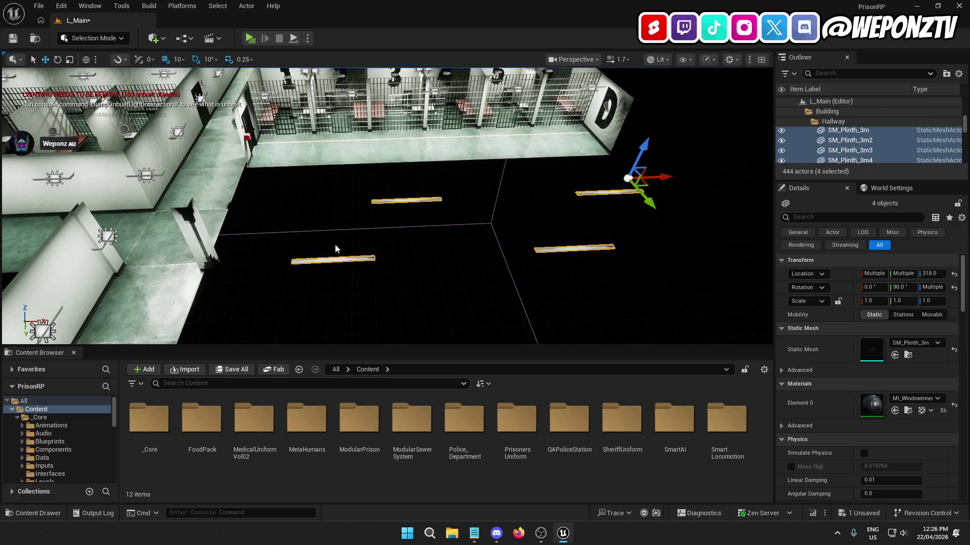
Step: Rotate all four plinth planks to run along the hallway and move them beside its walls
left_click(316, 260, "ctrl")
left_click(315, 260, "ctrl")
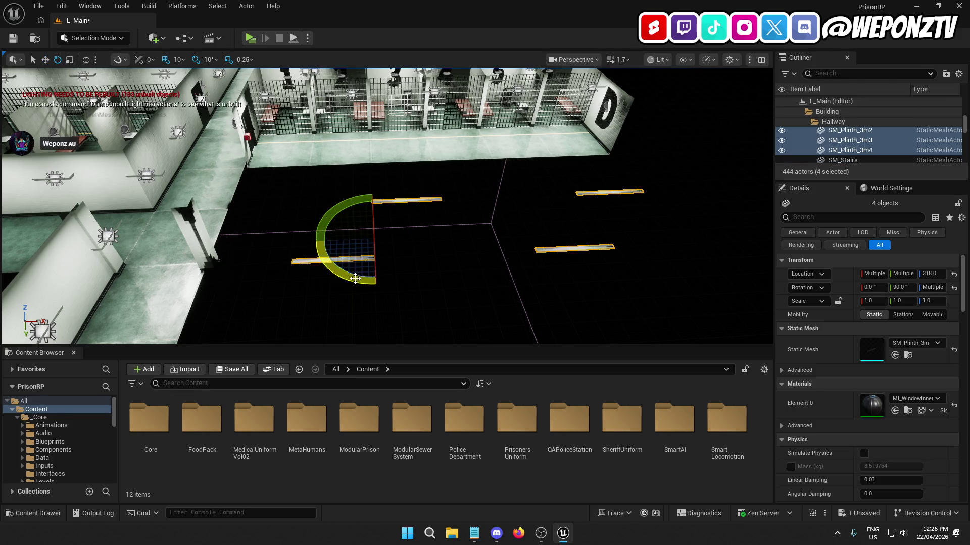
left_click_drag(356, 278, 399, 280)
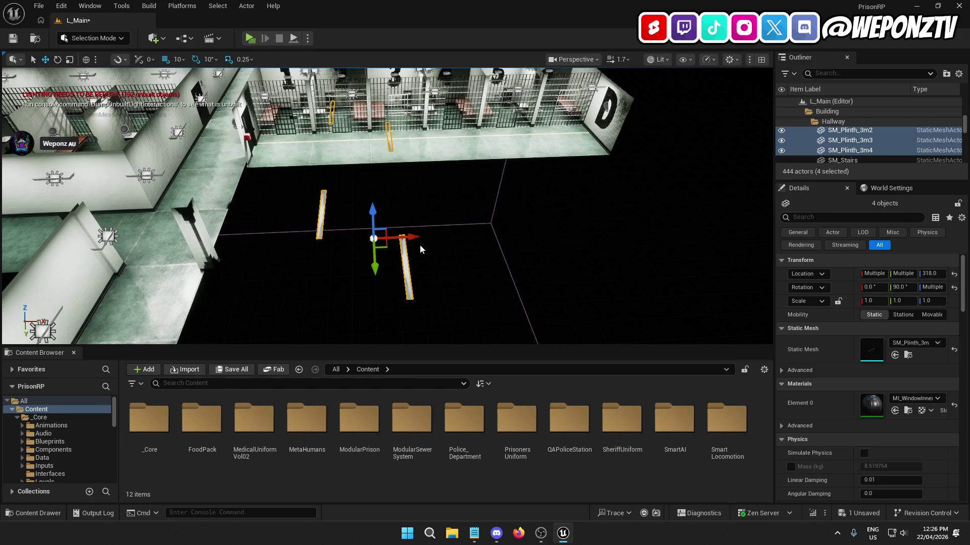
left_click_drag(409, 237, 267, 241)
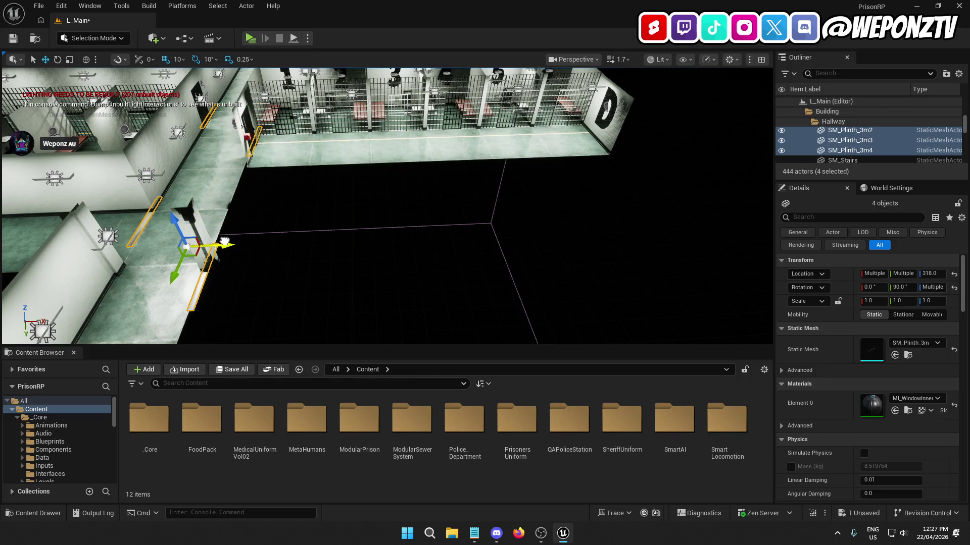
Step: Fly around the Cellblock D corridor to check the planks' placement along the wall bases
key("f")
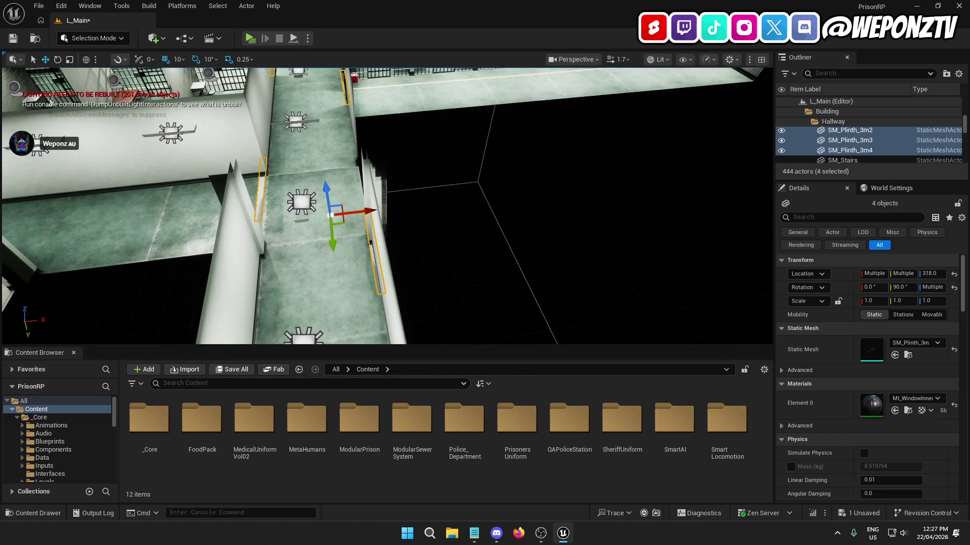
left_click_drag(124, 263, 124, 264)
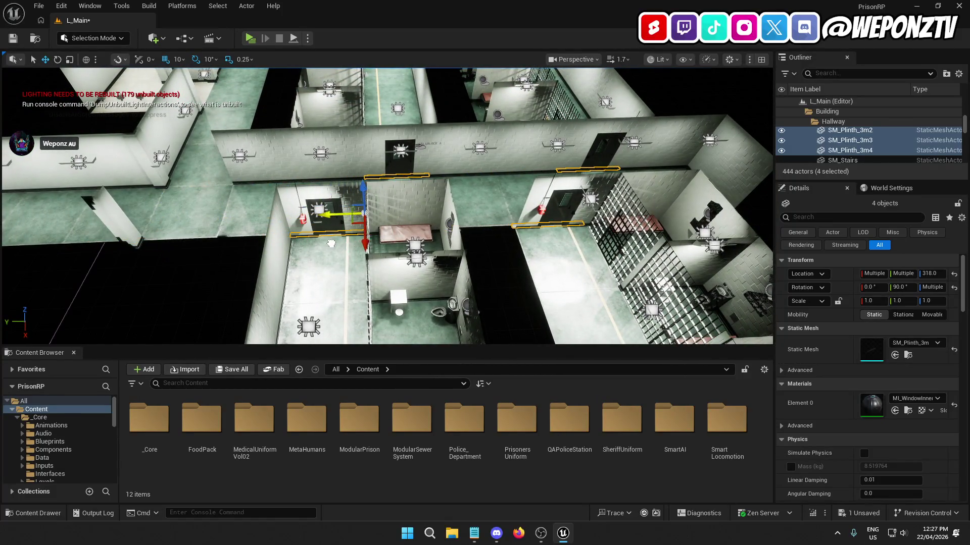
key("f")
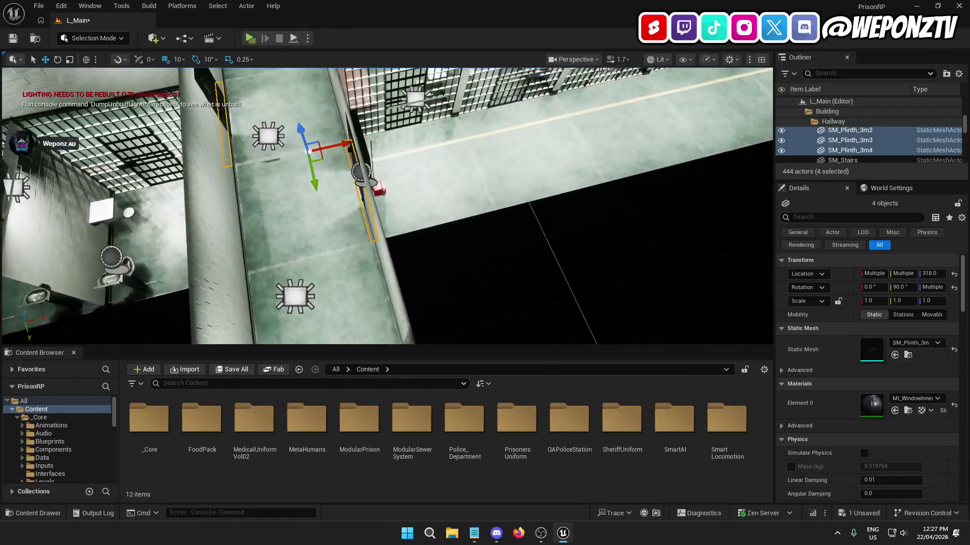
left_click_drag(387, 206, 387, 206)
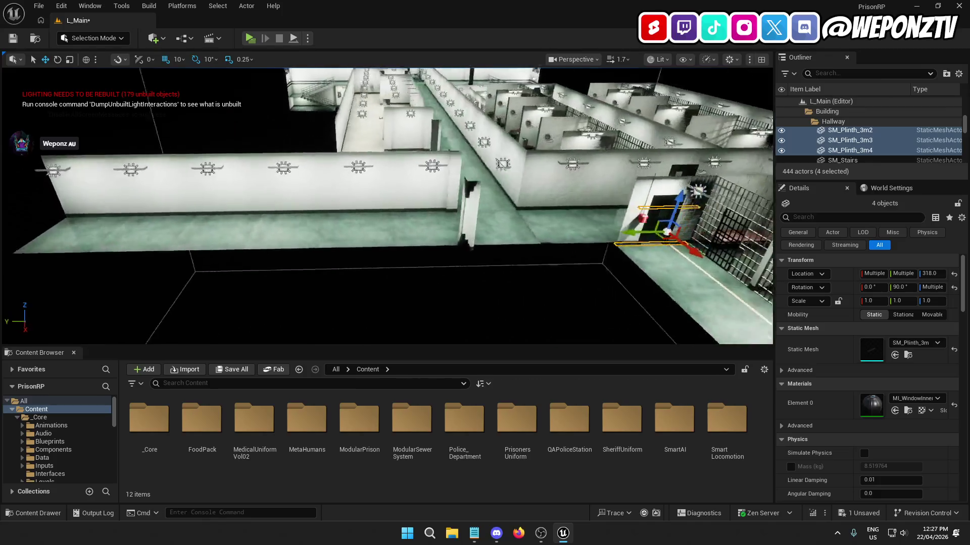
key("w")
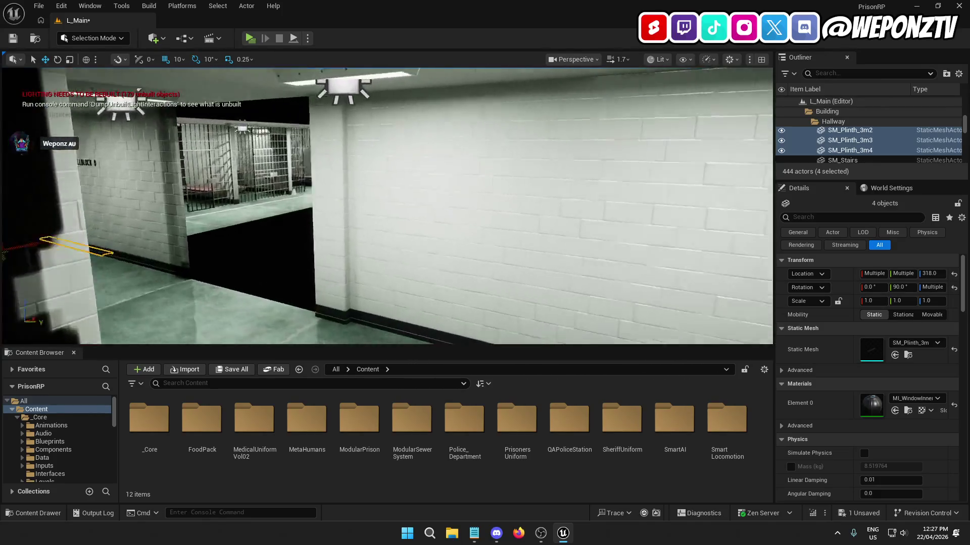
key("s")
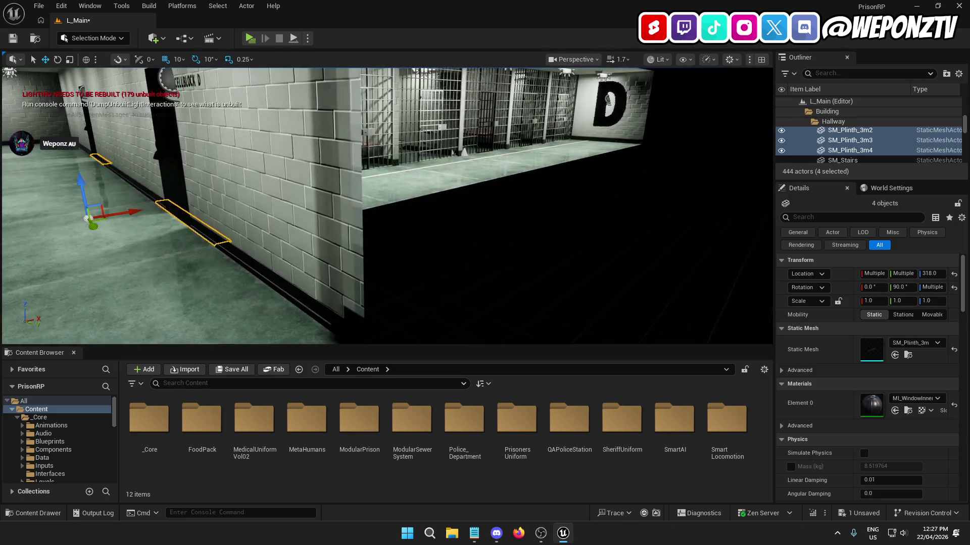
key("e")
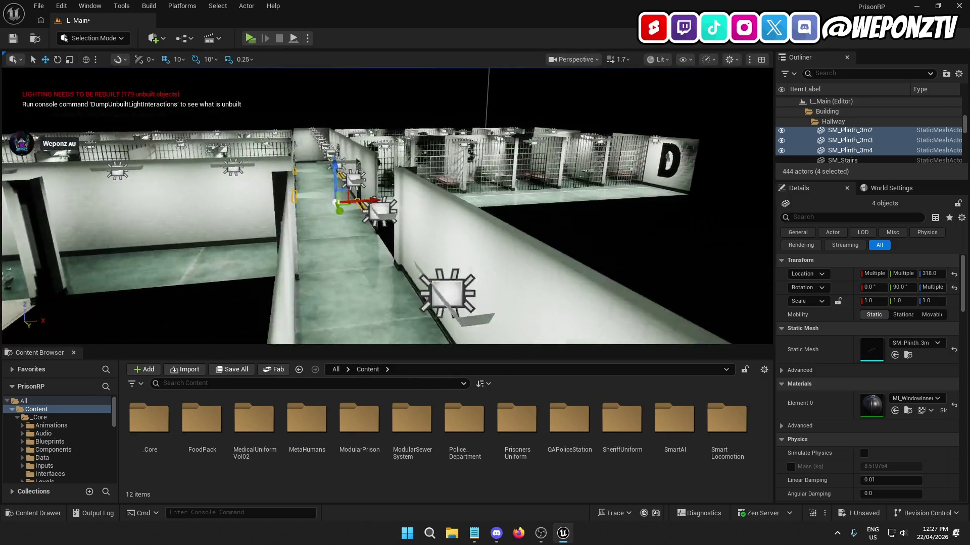
key("w")
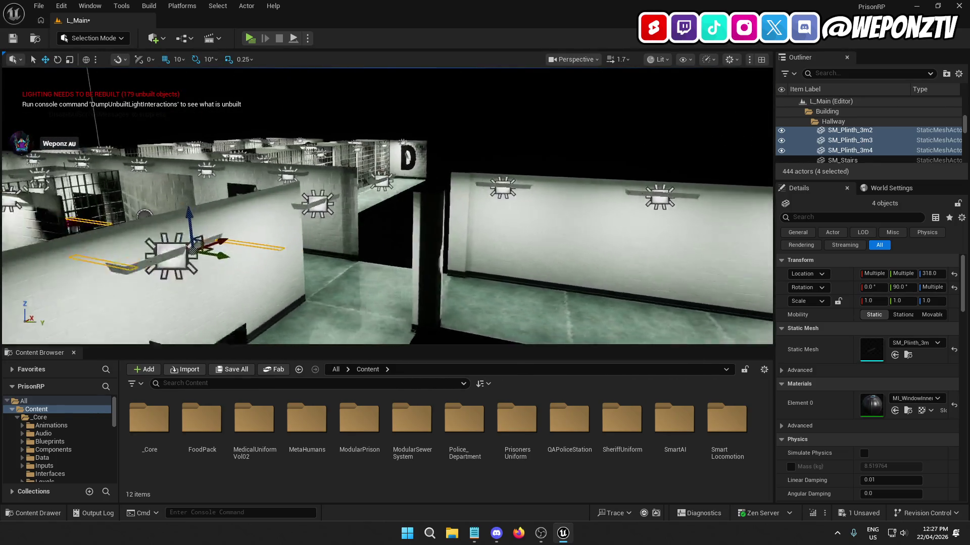
key("e")
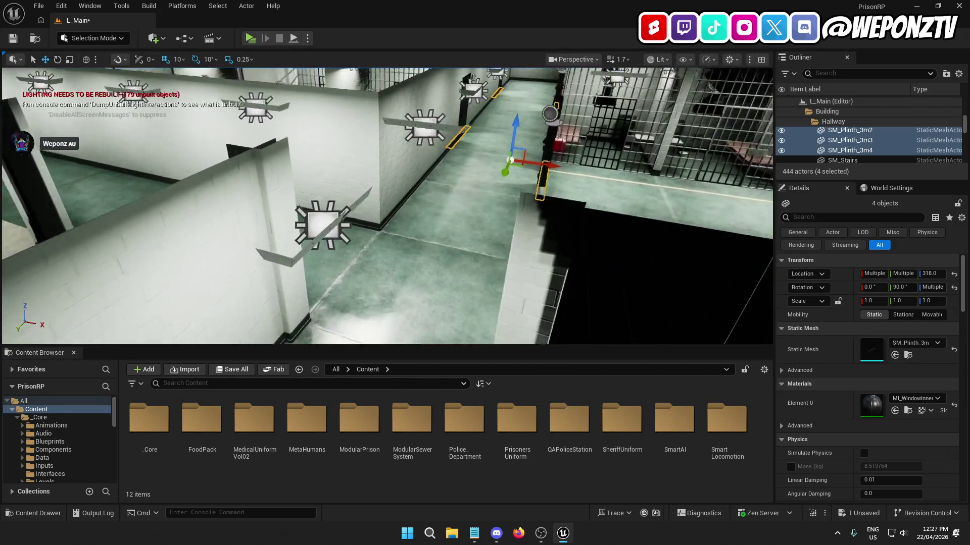
Step: Delete the SM_ColumnC14 column wall piece from the hallway
key("d")
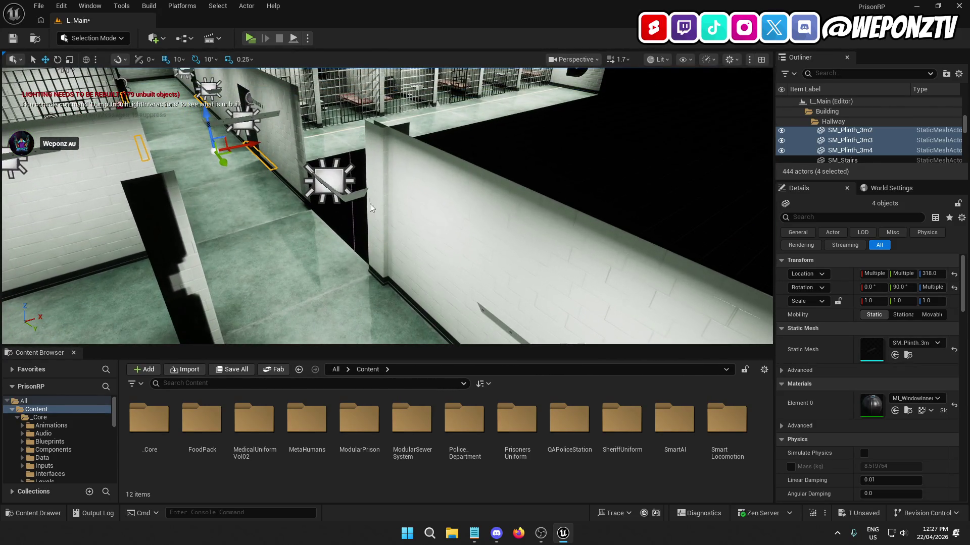
left_click(374, 205)
key("Delete")
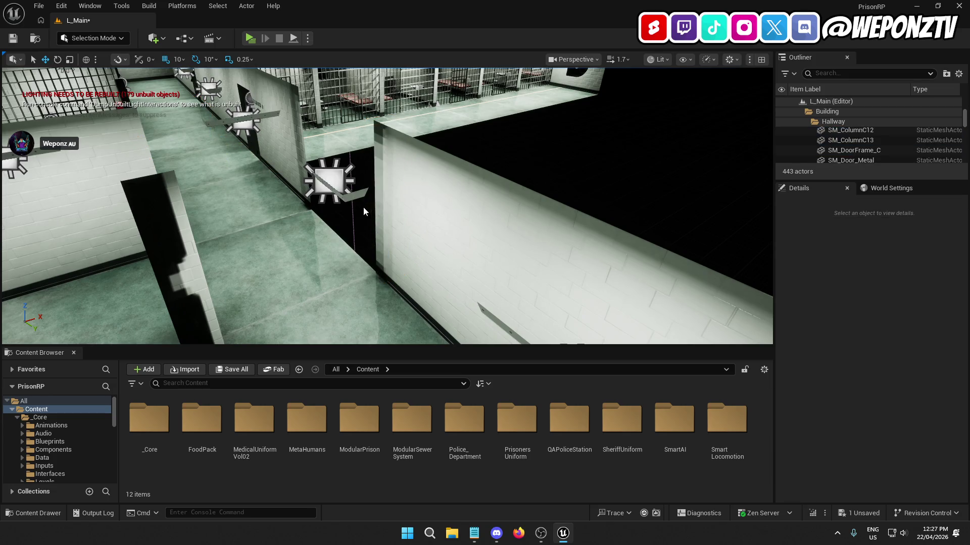
Step: Slide the column beside the doorway sideways along the wall
key("w")
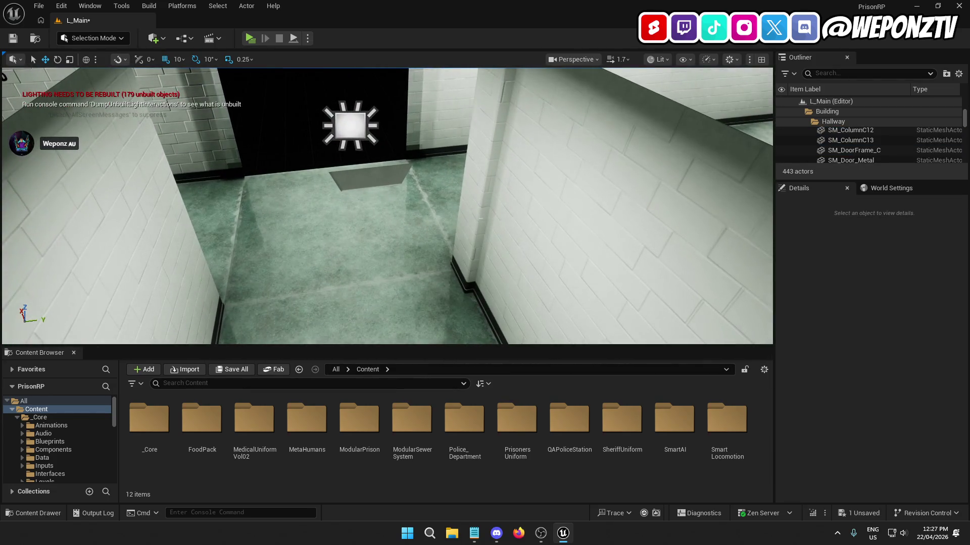
left_click(480, 222)
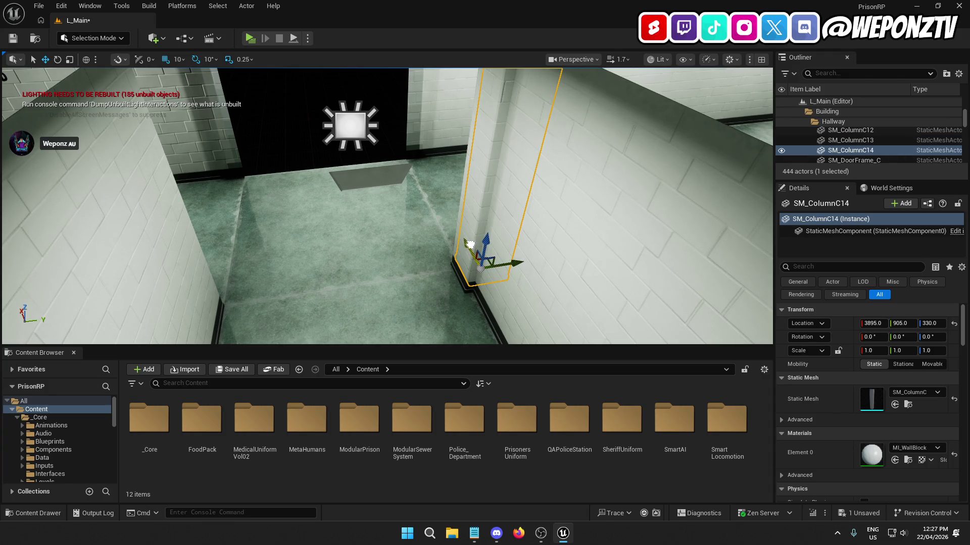
mouse_move(509, 269)
left_mouse_down()
mouse_move(225, 301)
mouse_move(242, 227)
mouse_move(283, 283)
mouse_move(313, 262)
mouse_move(395, 275)
mouse_move(405, 248)
left_mouse_up()
left_click(395, 275)
Step: Duplicate wall panel SM_Wall_3m75 and slide the copy along the hallway toward Cellblock D
left_click_drag(290, 217, 289, 217)
left_click(292, 221)
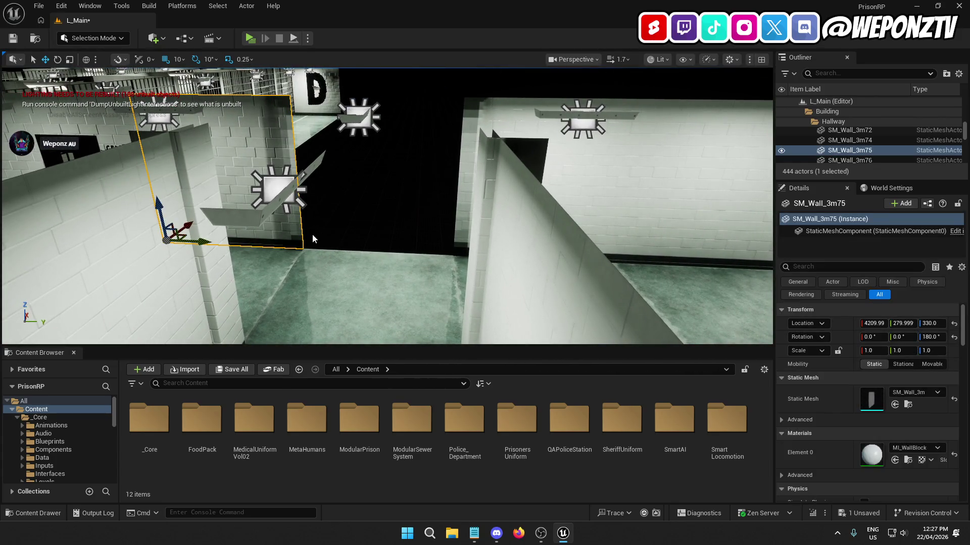
key("ctrl+d")
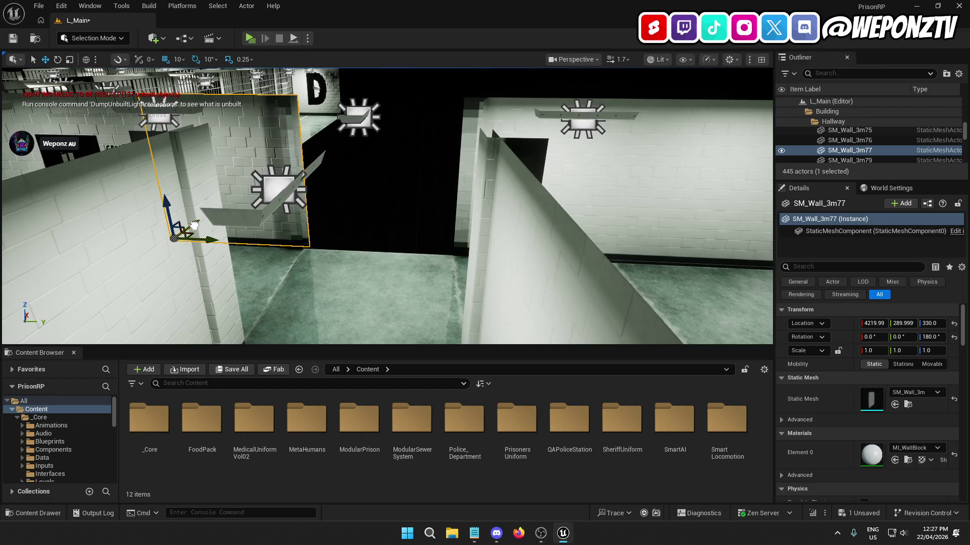
left_click_drag(213, 244, 334, 262)
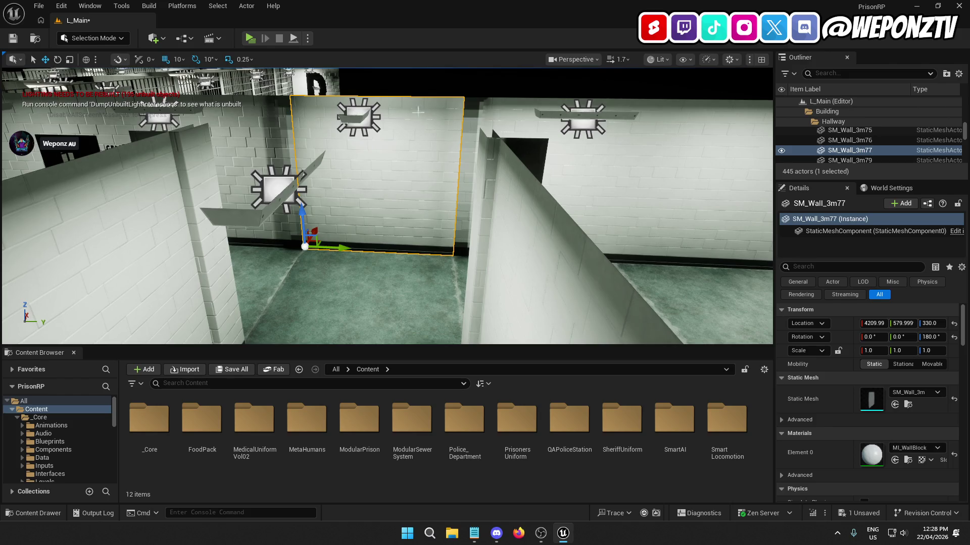
key("Escape")
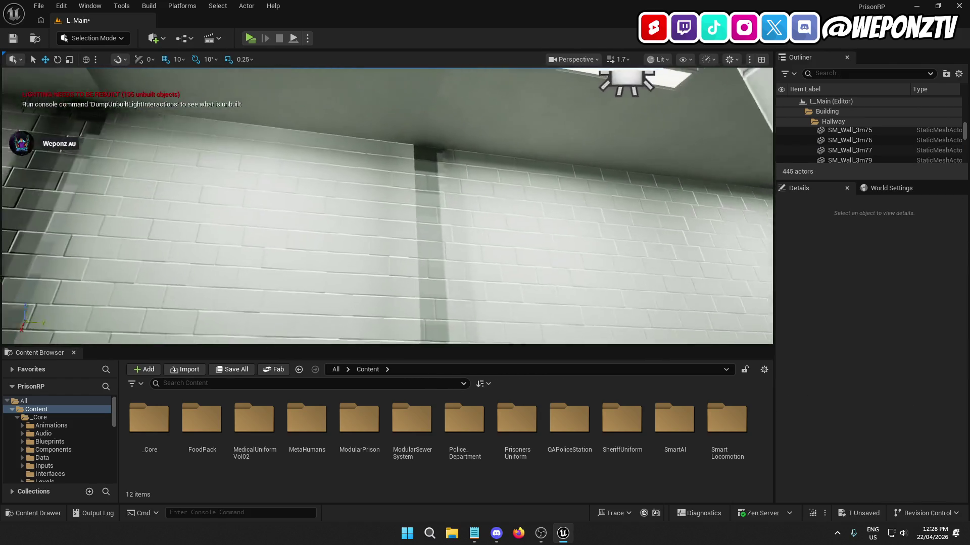
key("e")
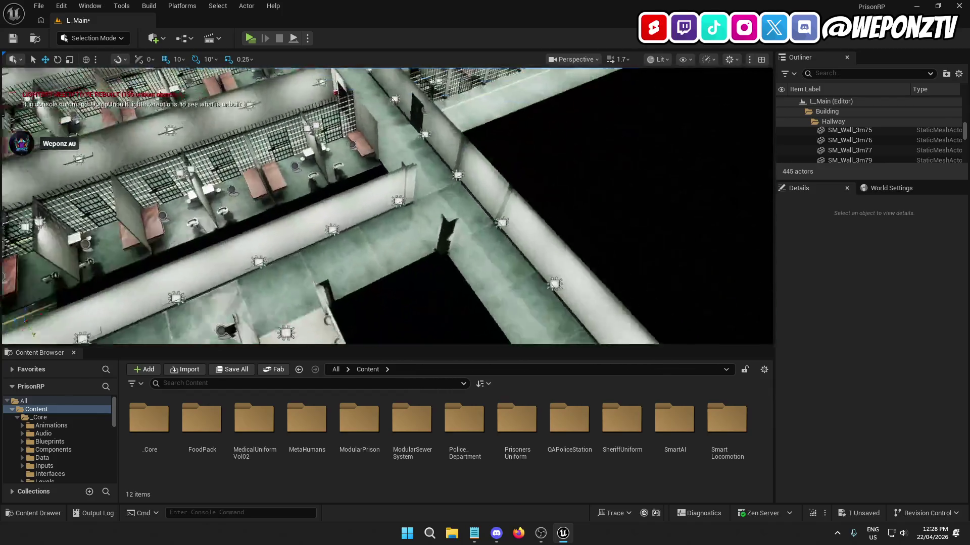
key("s")
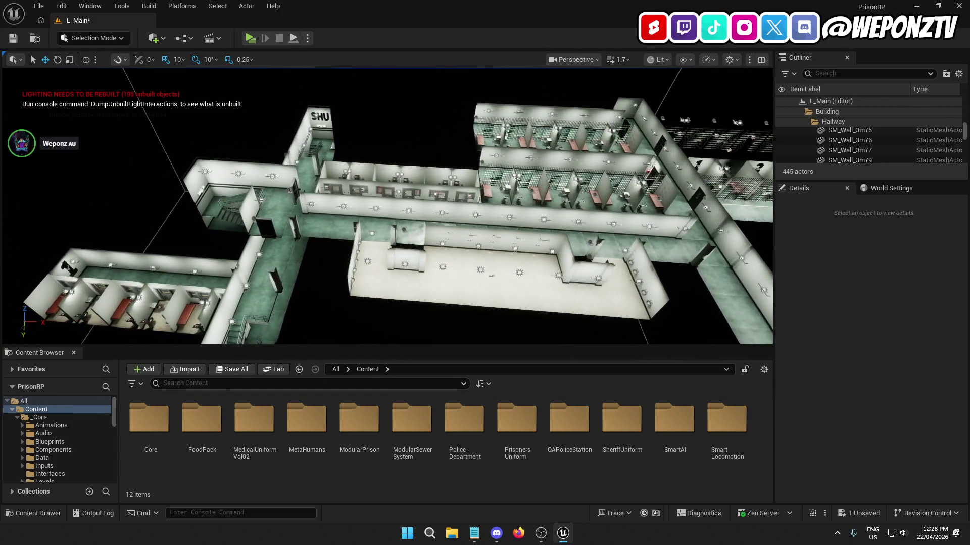
key("d")
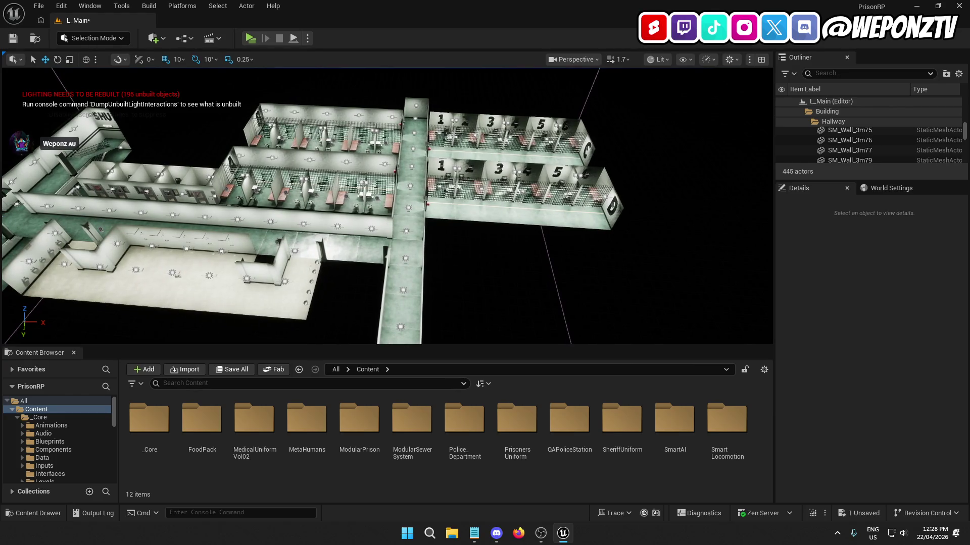
key("w")
key("w")
key("d")
key("w")
left_click(410, 148)
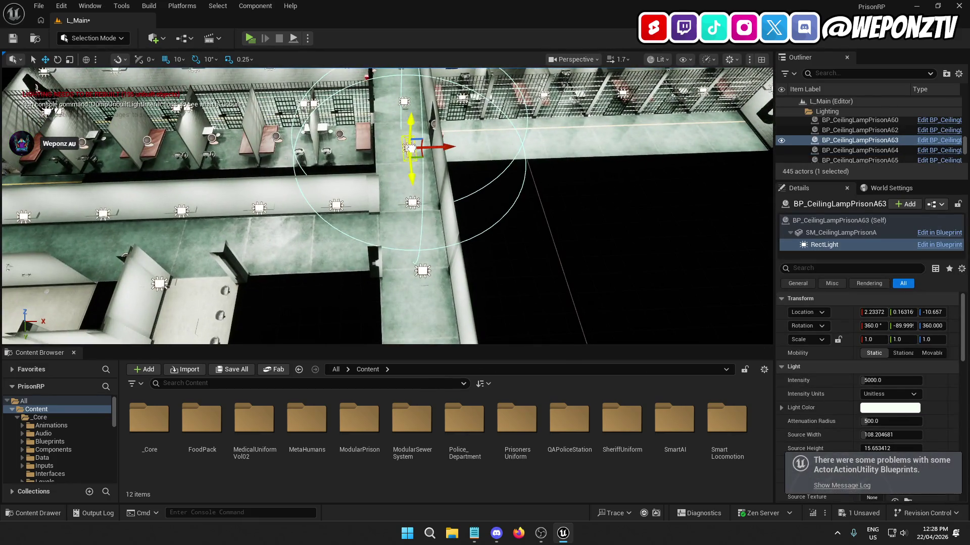
Step: Delete the duplicated wall panel SM_Wall_3m77 from the hallway
right_click(443, 110)
left_click(688, 210)
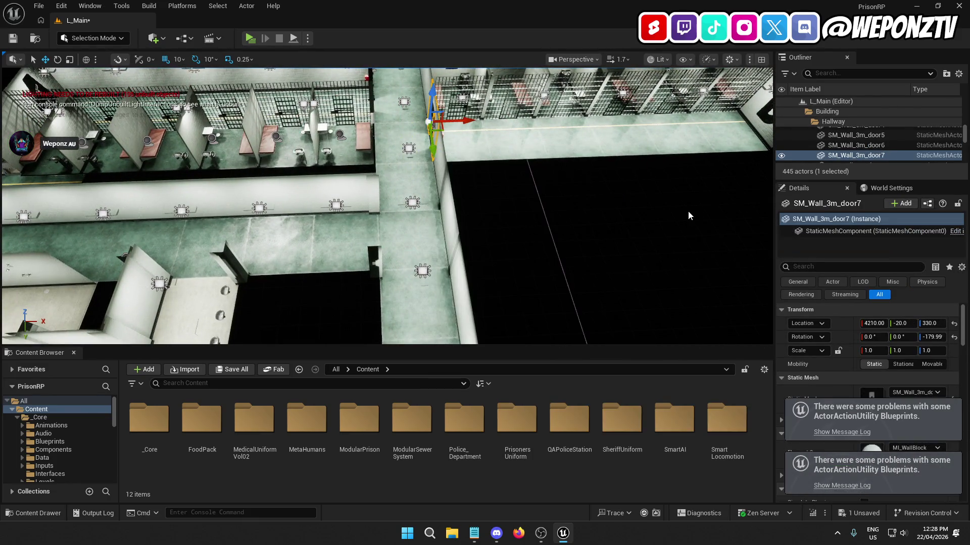
key("w")
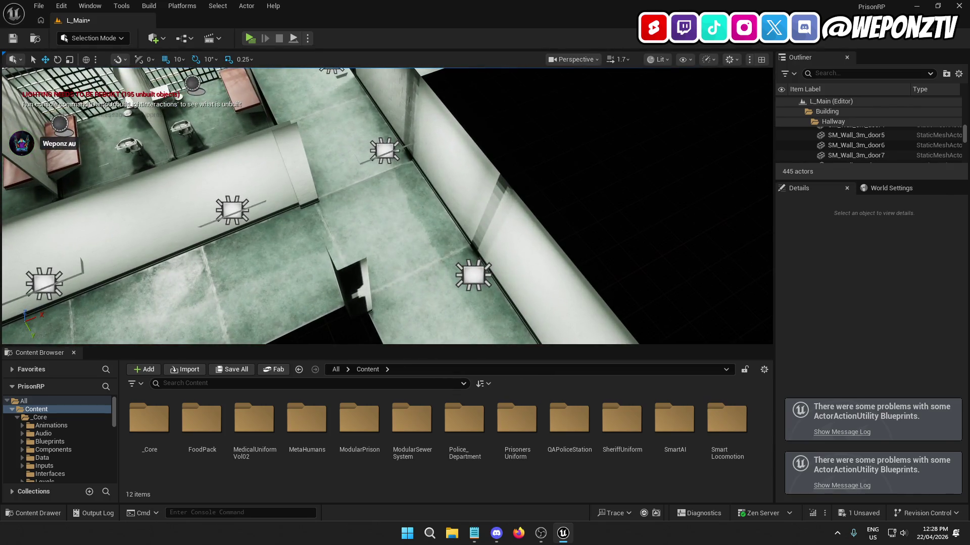
left_click(457, 180)
key("Delete")
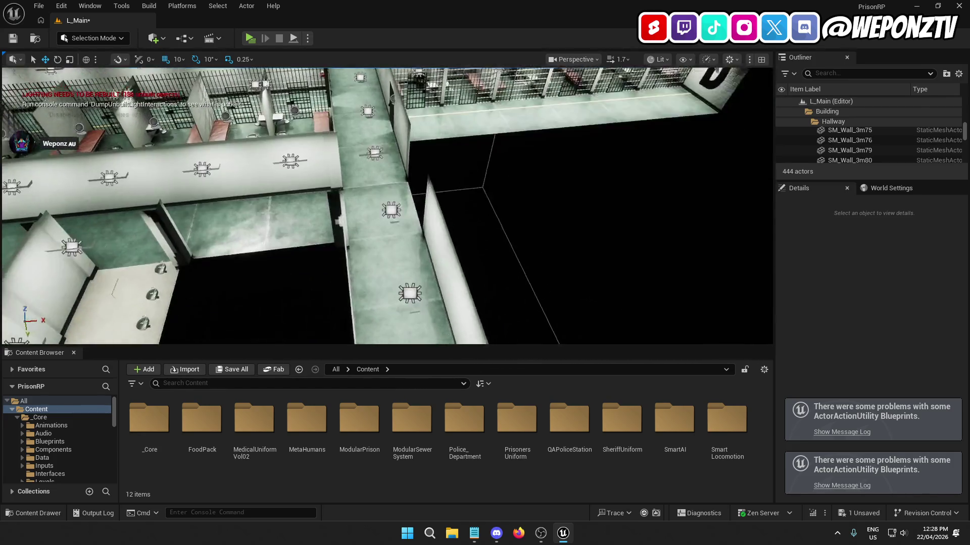
right_click(475, 172)
key("Escape")
key("Escape")
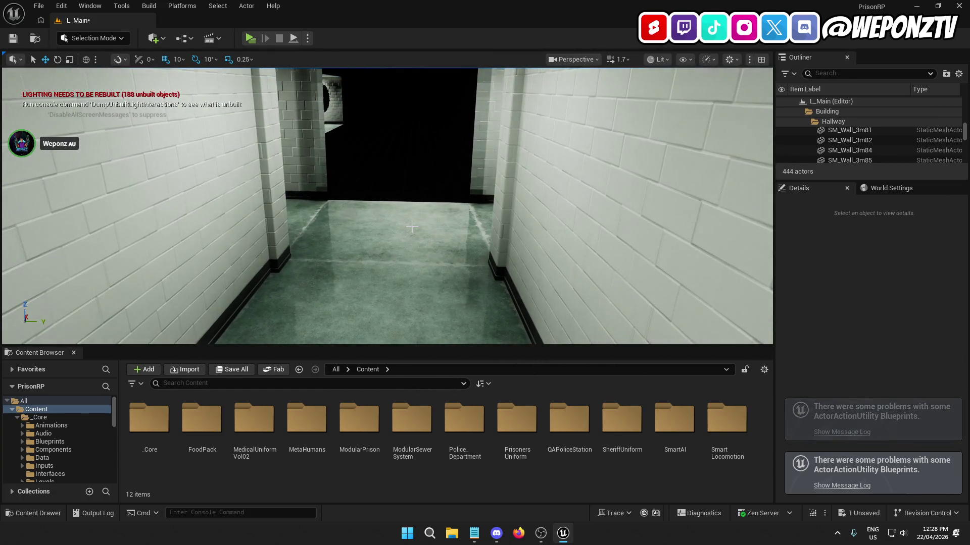
Step: Duplicate a floor tile, ceiling piece and ceiling lamp and slide the copies further down the hallway
left_click(415, 214)
left_click(386, 211, "ctrl")
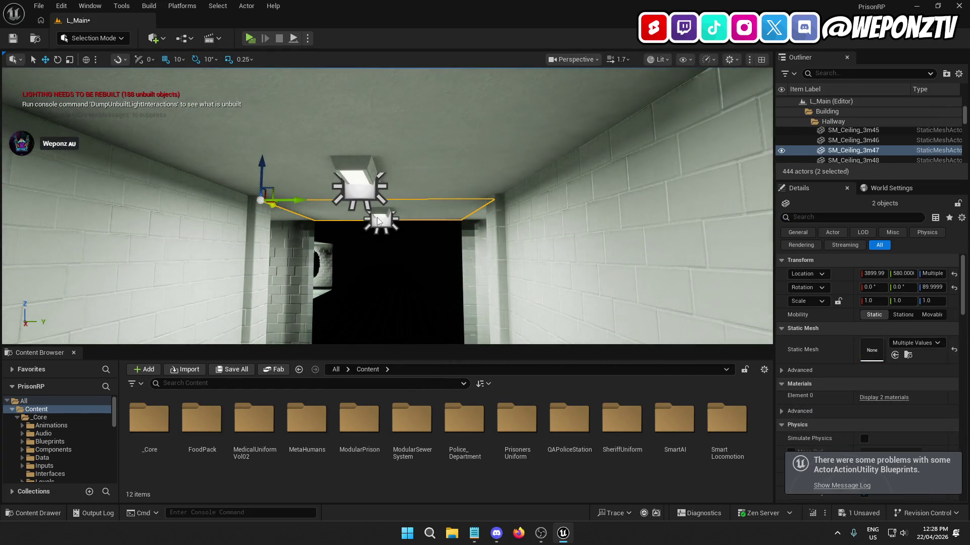
left_click(378, 221, "ctrl")
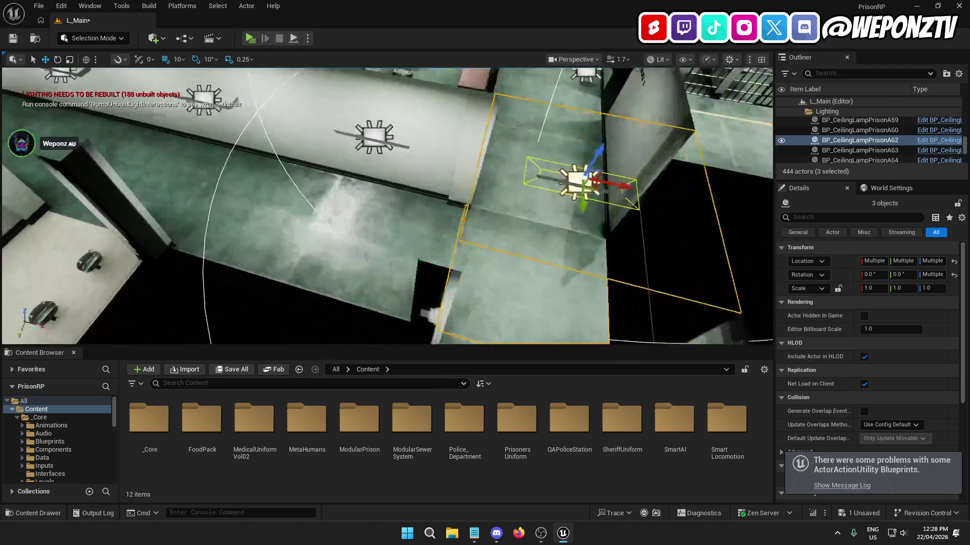
key("ctrl+d")
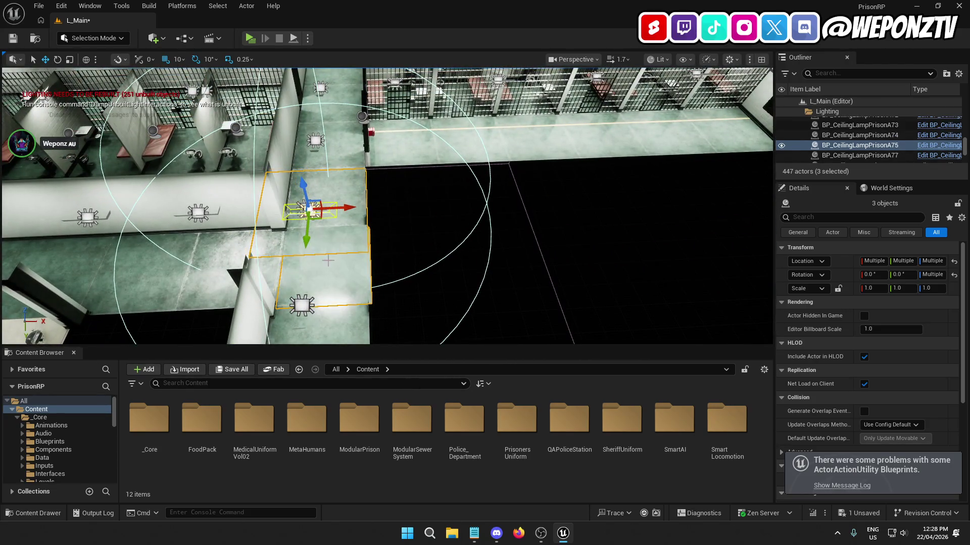
left_click_drag(308, 245, 309, 244)
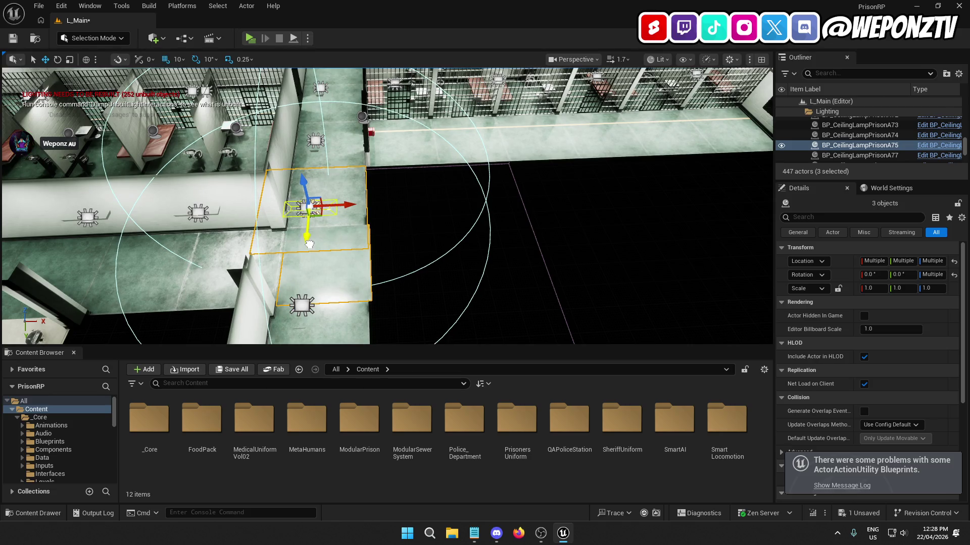
left_click_drag(351, 203, 456, 211)
left_click(507, 274)
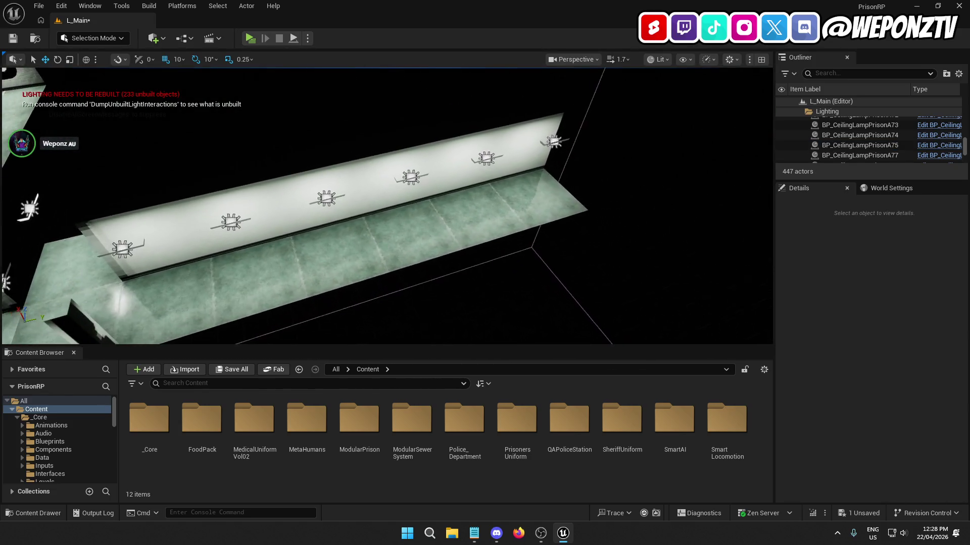
Step: Select the five corridor floor tiles, the corridor wall pieces and the far-end piece
left_click(536, 199)
left_click(457, 217, "ctrl")
left_click(397, 232, "ctrl")
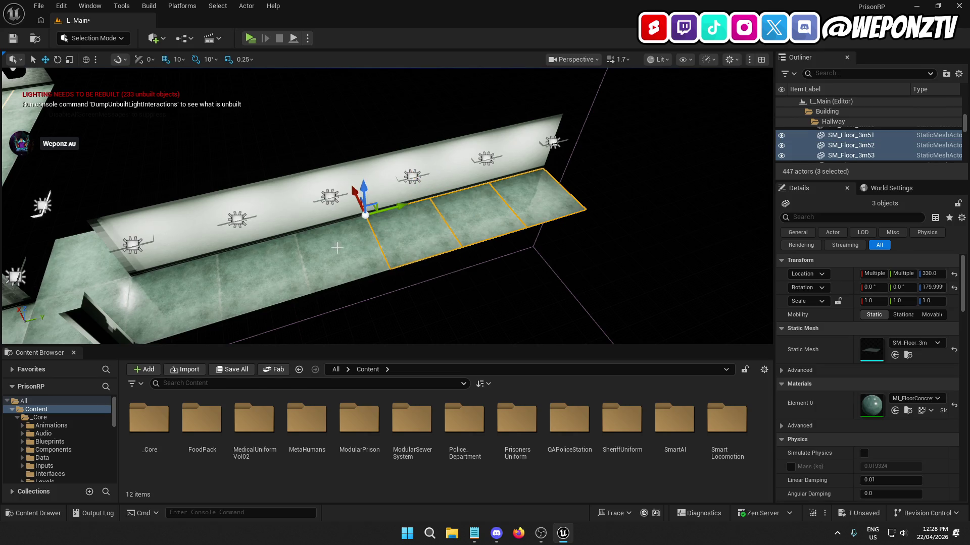
left_click(308, 255, "ctrl")
left_click(248, 280, "ctrl")
left_click(170, 288, "ctrl")
left_click(175, 244, "ctrl")
left_click(257, 225, "ctrl")
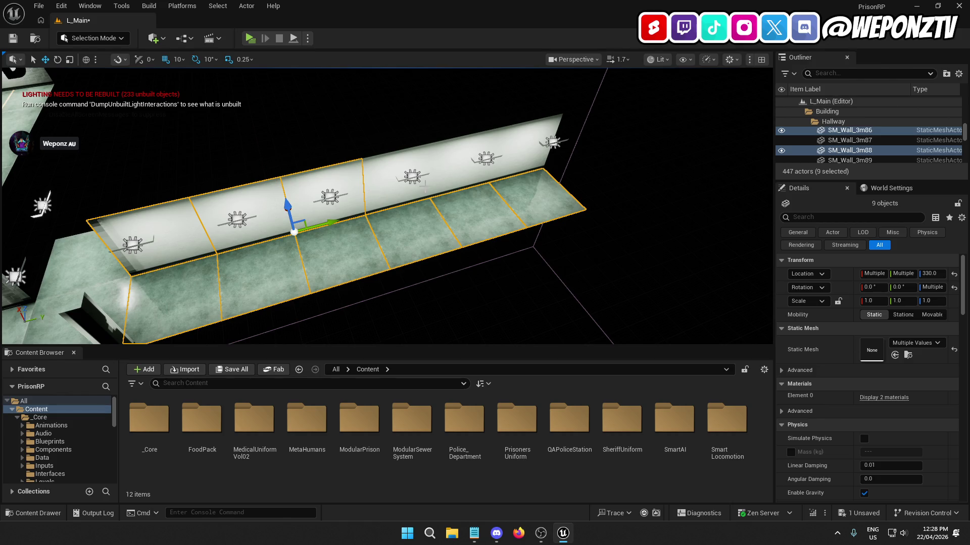
left_click(508, 157, "ctrl")
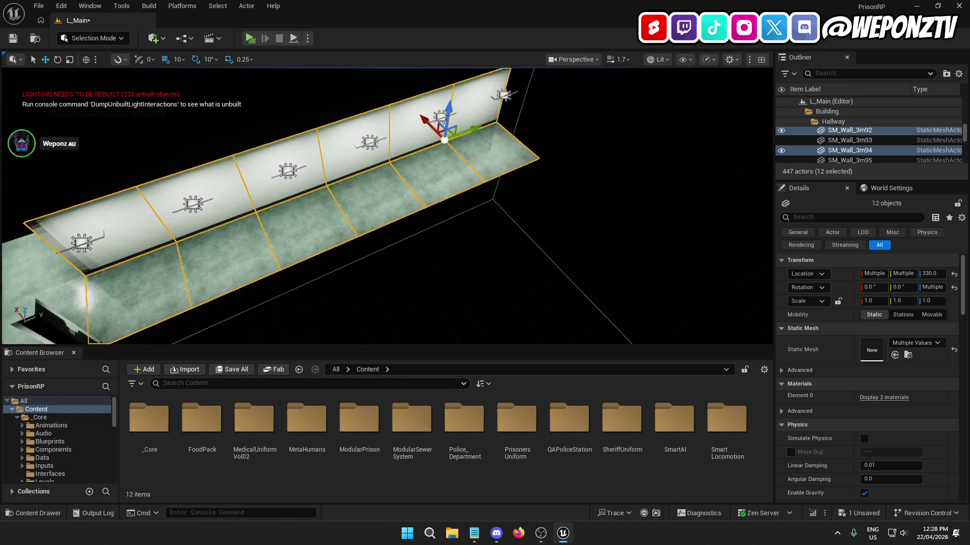
left_click(372, 125, "ctrl")
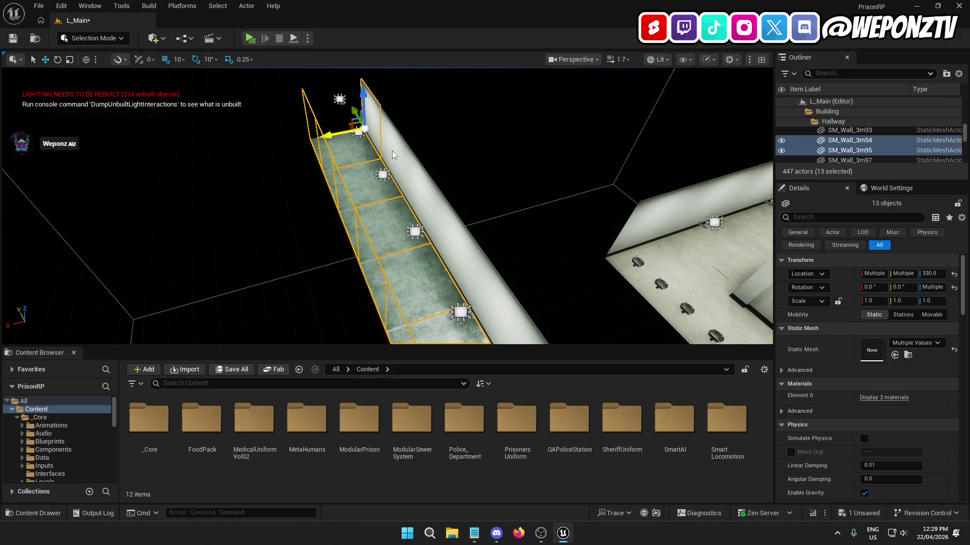
left_click_drag(476, 286, 437, 230)
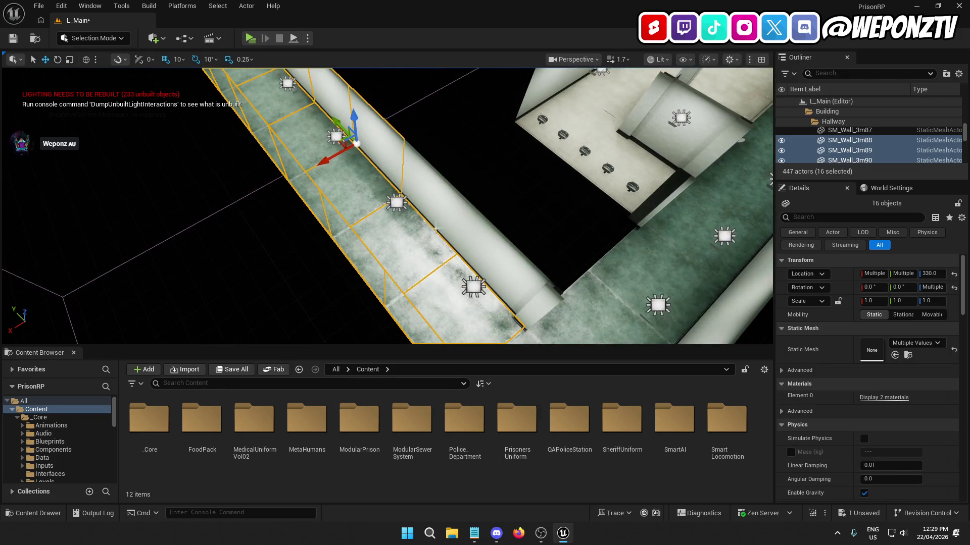
mouse_move(493, 265)
left_mouse_down()
mouse_move(449, 270)
mouse_move(493, 264)
left_mouse_up()
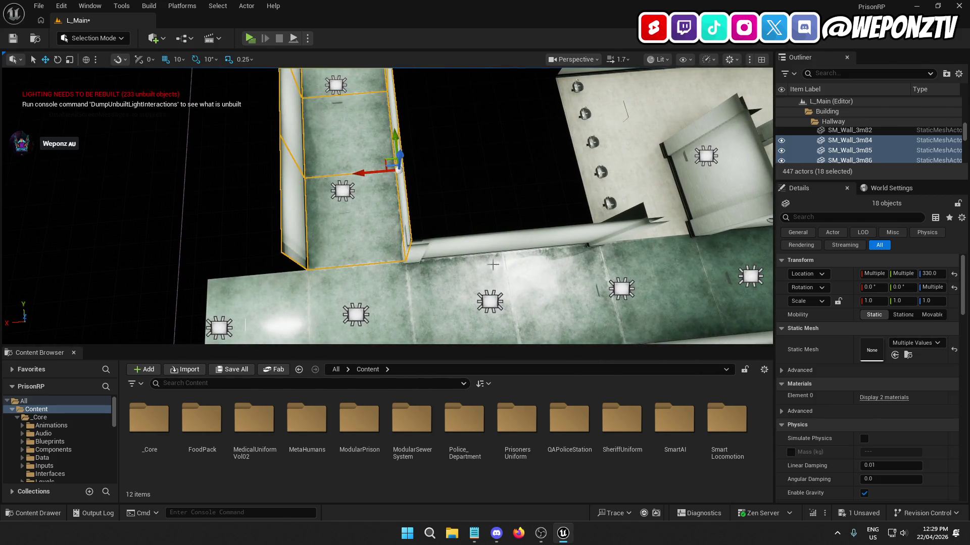
Step: Add the corner column plus the hallway's ceiling pieces and ceiling lamps to the selection
left_click(419, 260, "ctrl")
mouse_move(420, 260)
left_mouse_down()
mouse_move(417, 229)
mouse_move(417, 303)
mouse_move(354, 116)
left_mouse_up()
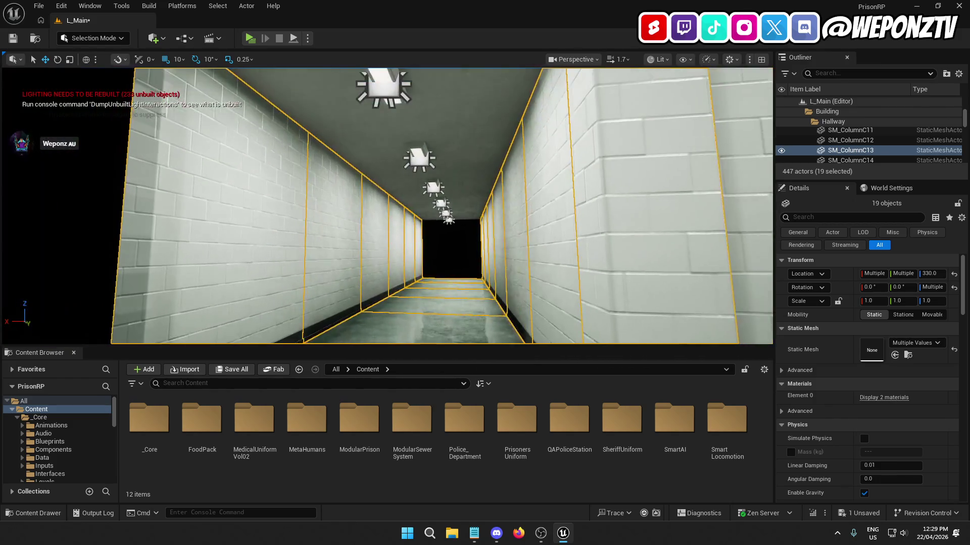
right_click(353, 116)
left_click(373, 92, "ctrl")
left_click(330, 103, "ctrl")
left_click(404, 130, "ctrl")
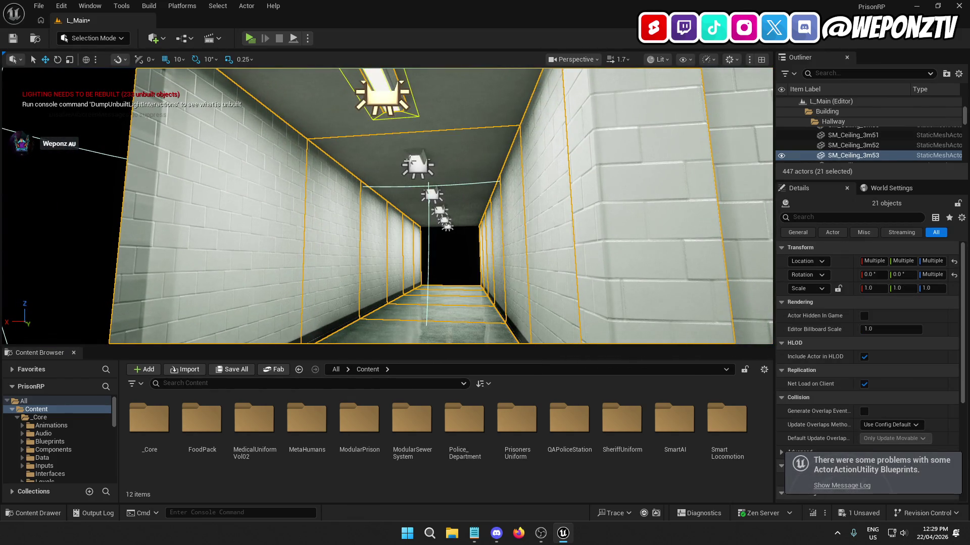
left_click(399, 172, "ctrl")
left_click(436, 192, "ctrl")
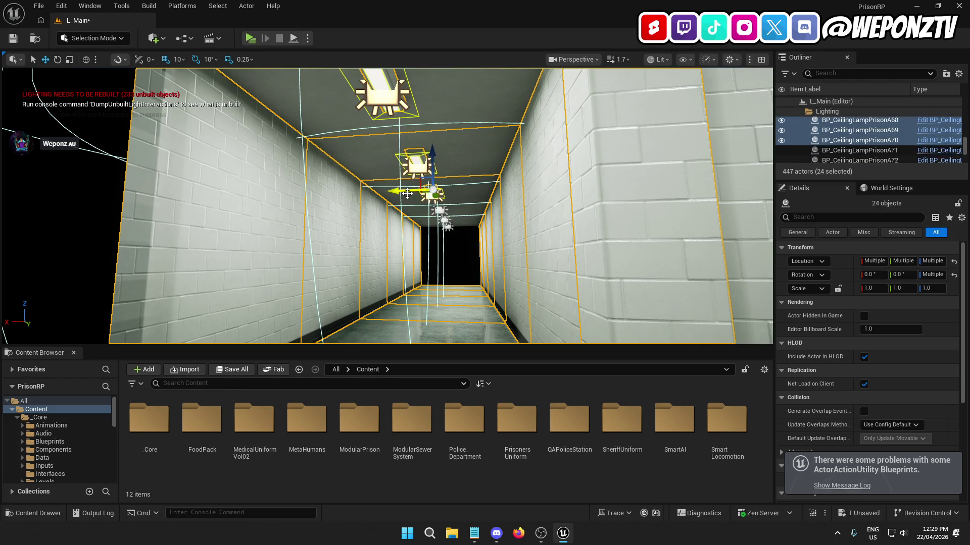
left_click(409, 199, "ctrl")
left_click(438, 211, "ctrl")
left_click(444, 220, "ctrl")
left_click(447, 228, "ctrl")
scroll(420, 157, "up", 3)
scroll(395, 180, "up", 4)
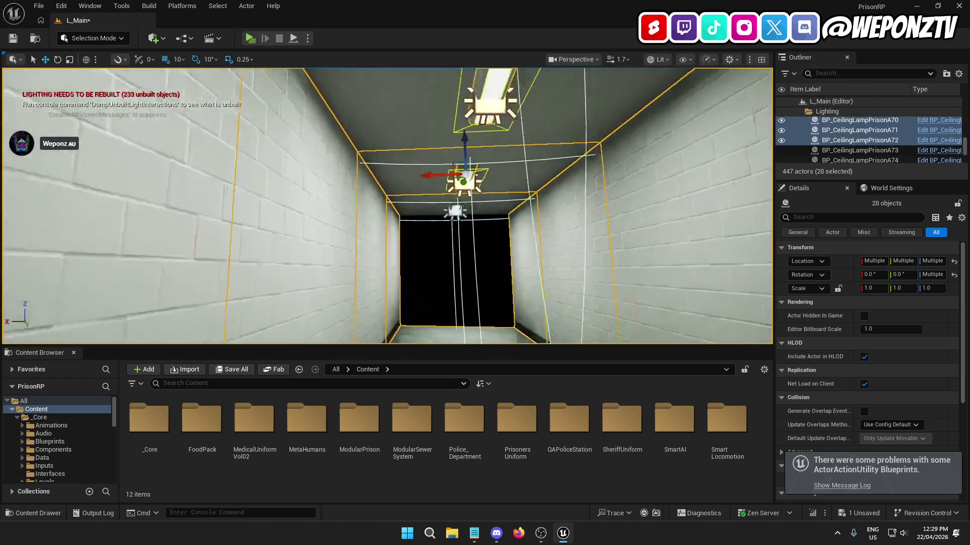
left_click(389, 178, "ctrl")
left_click(433, 216, "ctrl")
left_click(404, 204, "ctrl")
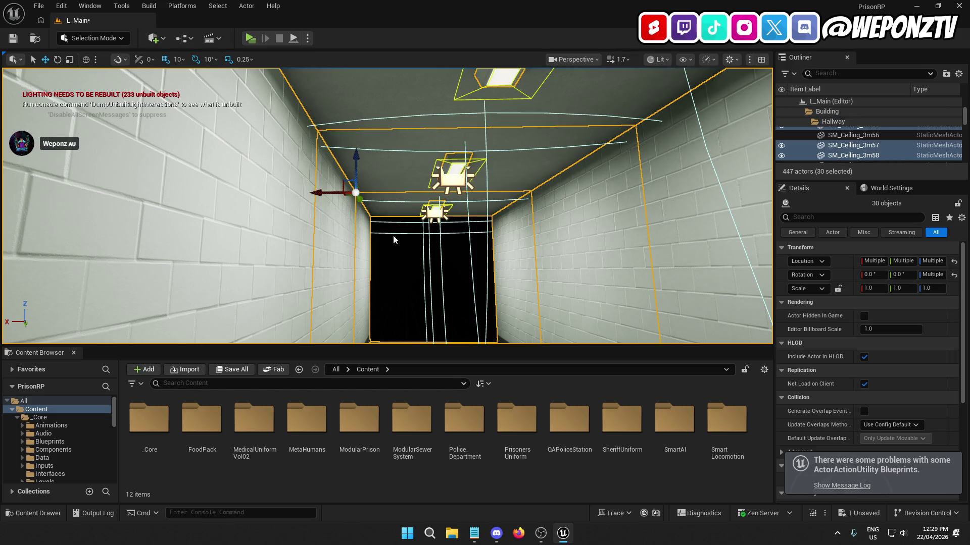
Step: Add the last floor piece and shift the whole selection up and left along the hallway
key("f")
mouse_move(394, 202)
left_mouse_down()
mouse_move(460, 194)
mouse_move(467, 167)
left_mouse_up()
left_click(408, 221, "ctrl")
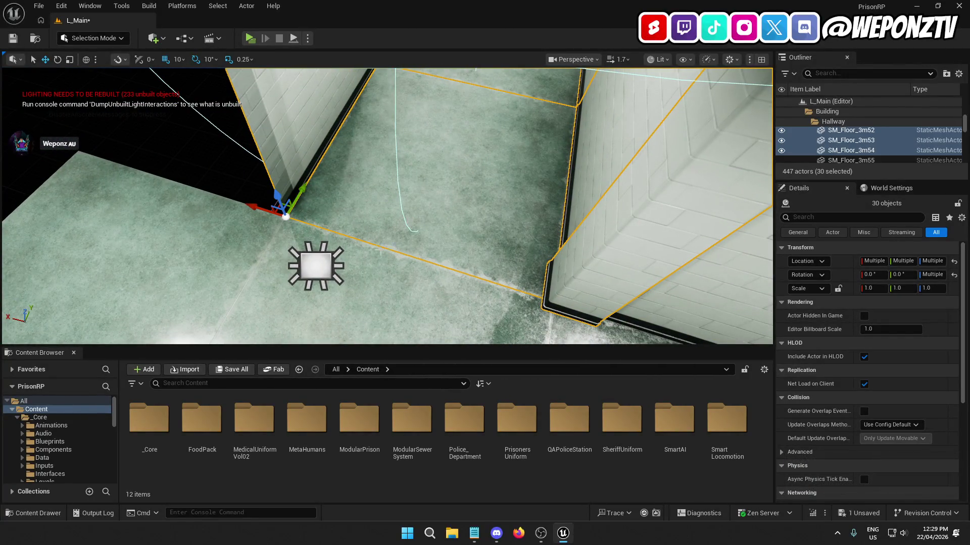
mouse_move(255, 208)
left_mouse_down()
mouse_move(59, 154)
mouse_move(242, 201)
left_mouse_up()
right_click(118, 202)
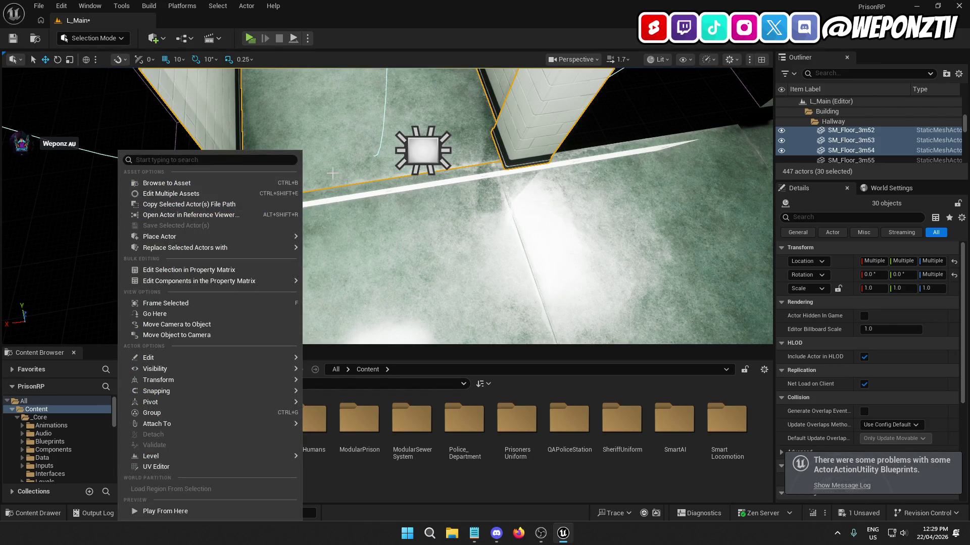
Step: Slide the selected hallway walls and floors slightly further left
mouse_move(202, 456)
left_click(382, 483)
left_click_drag(201, 208, 185, 209)
Step: Move wall piece SM_Wall_3m73 along X to 4170 to close the gap
left_click(611, 140)
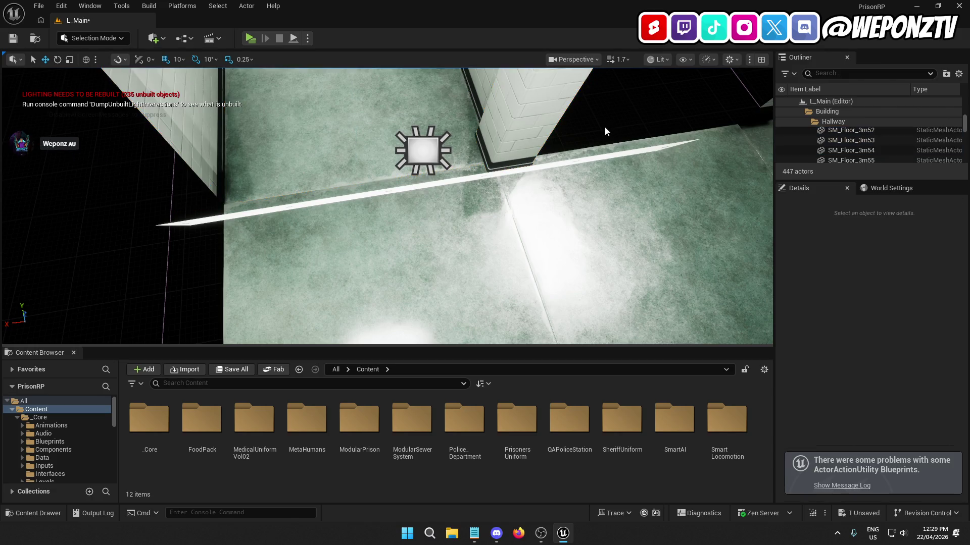
left_click(648, 158)
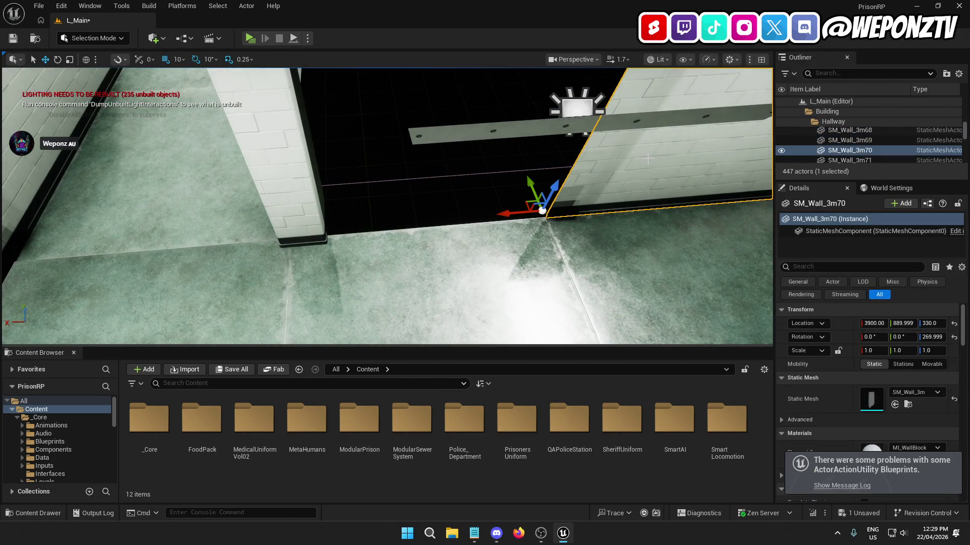
left_click_drag(517, 177, 524, 183)
mouse_move(503, 216)
left_mouse_down()
mouse_move(277, 254)
mouse_move(283, 212)
mouse_move(323, 167)
mouse_move(353, 151)
mouse_move(383, 152)
mouse_move(394, 197)
mouse_move(312, 137)
left_mouse_up()
left_click(378, 139)
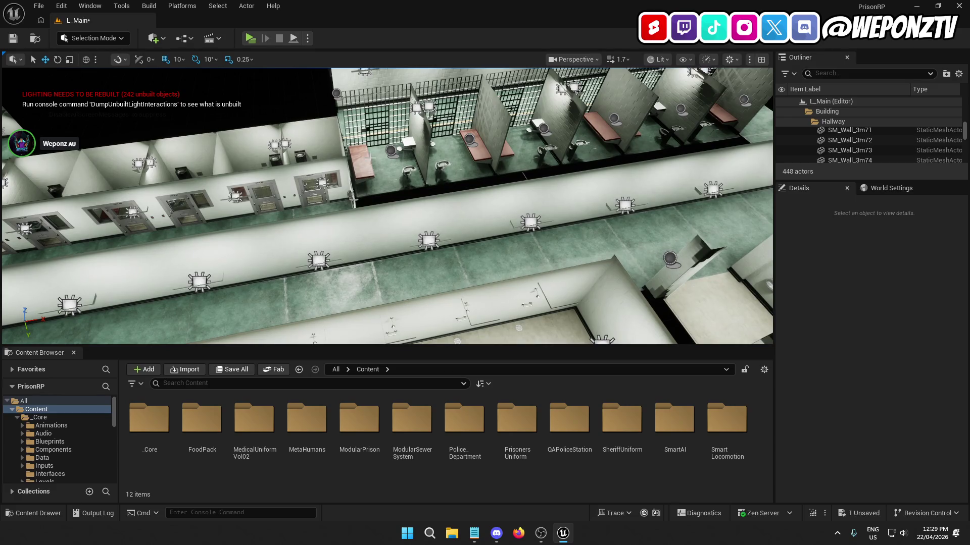
Step: Check the cell blocks for gaps from above and save the L_Main level
mouse_move(378, 111)
left_mouse_down()
mouse_move(349, 152)
mouse_move(349, 124)
mouse_move(323, 113)
mouse_move(54, 72)
left_mouse_up()
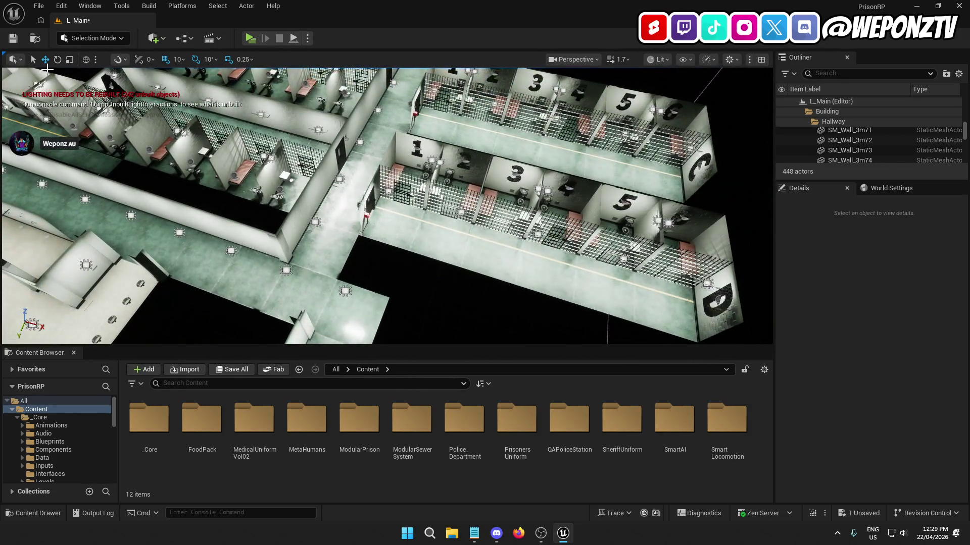
left_click(14, 41)
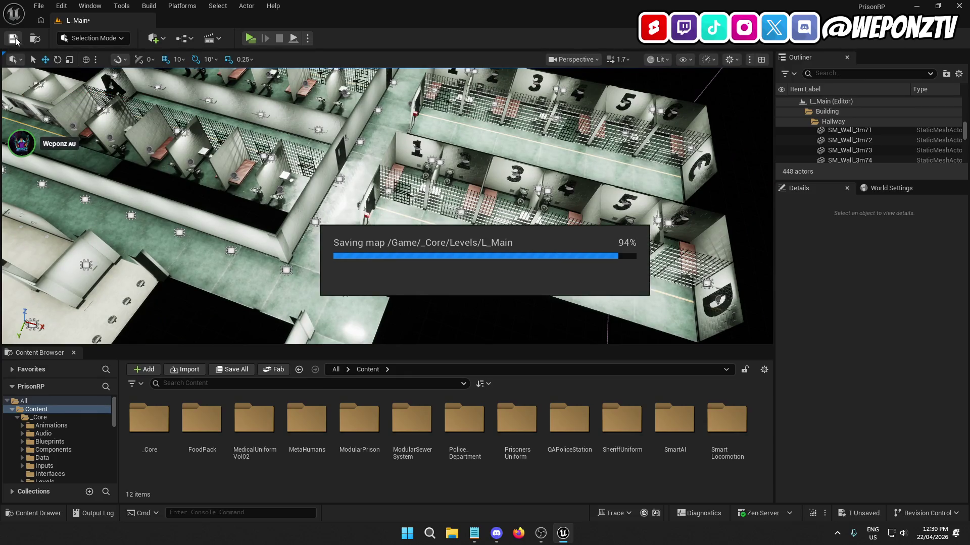
left_click_drag(393, 205, 393, 174)
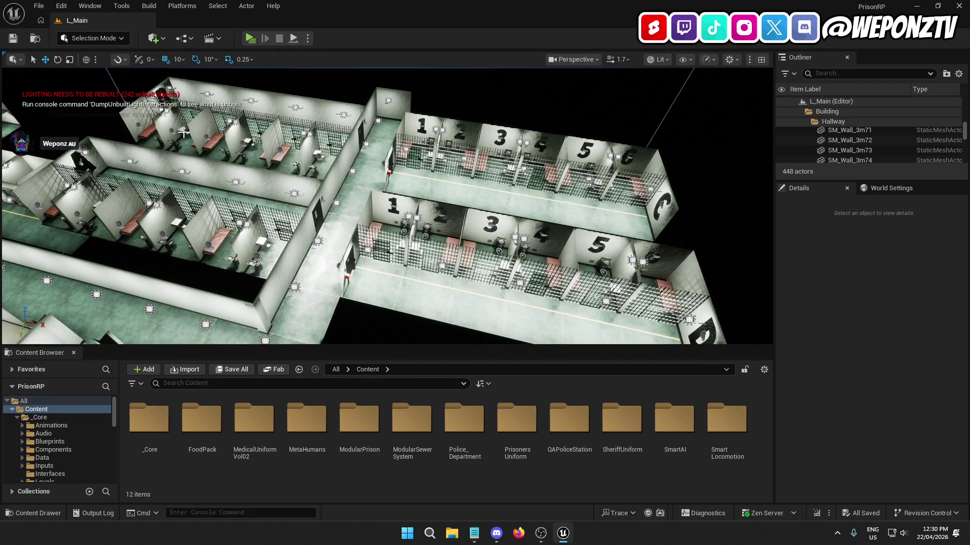
left_click(184, 218)
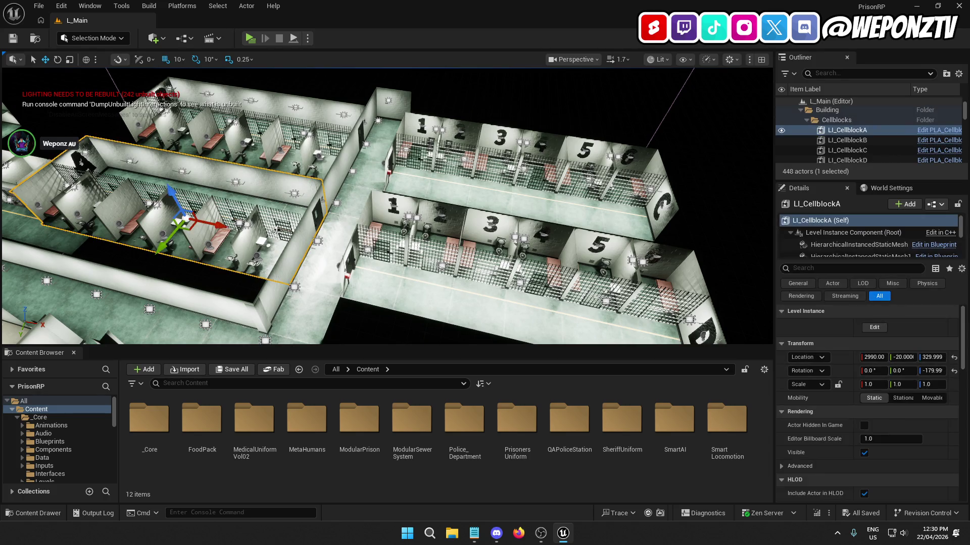
Step: Select cellblock A's ceiling lamps and the cell number decals 2, 3, 4 and 6
mouse_move(365, 307)
left_mouse_down()
mouse_move(366, 202)
mouse_move(322, 184)
left_mouse_up()
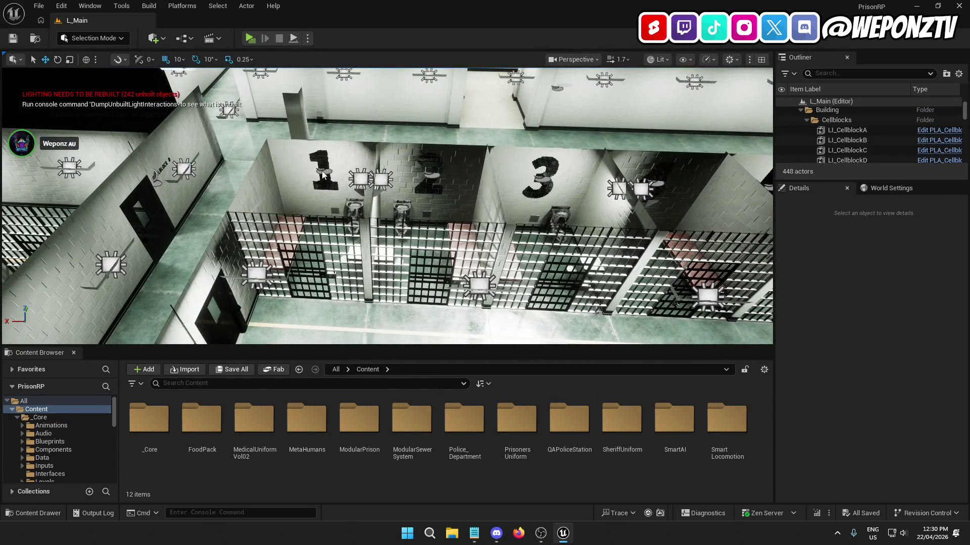
left_click(322, 170)
left_click(360, 180, "ctrl")
left_click(381, 180, "ctrl")
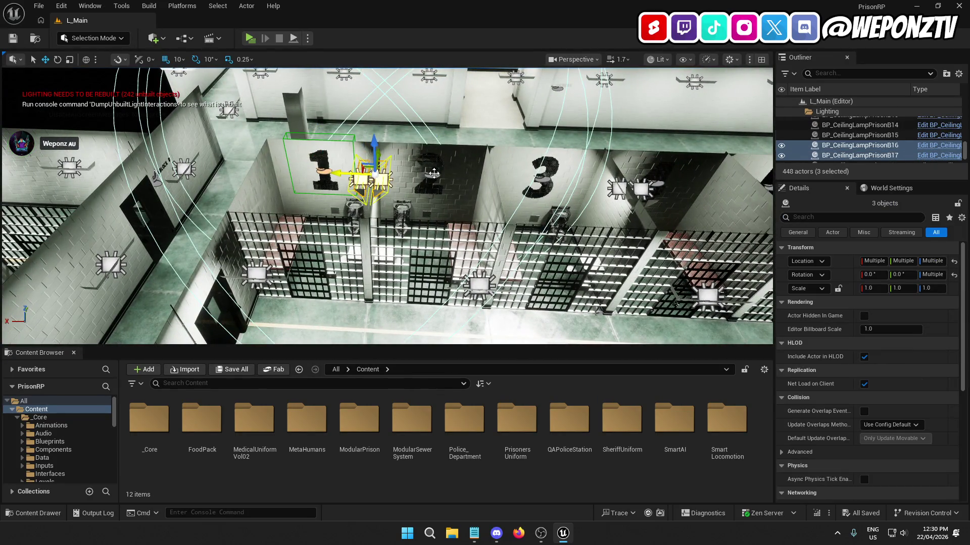
left_click(433, 173, "ctrl")
left_click(545, 182, "ctrl")
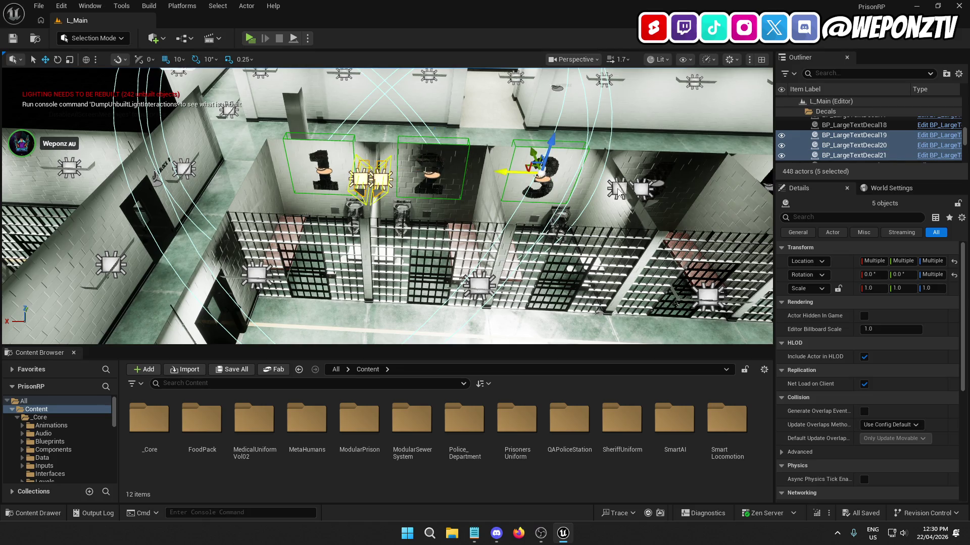
left_click(617, 190, "ctrl")
left_click(641, 189, "ctrl")
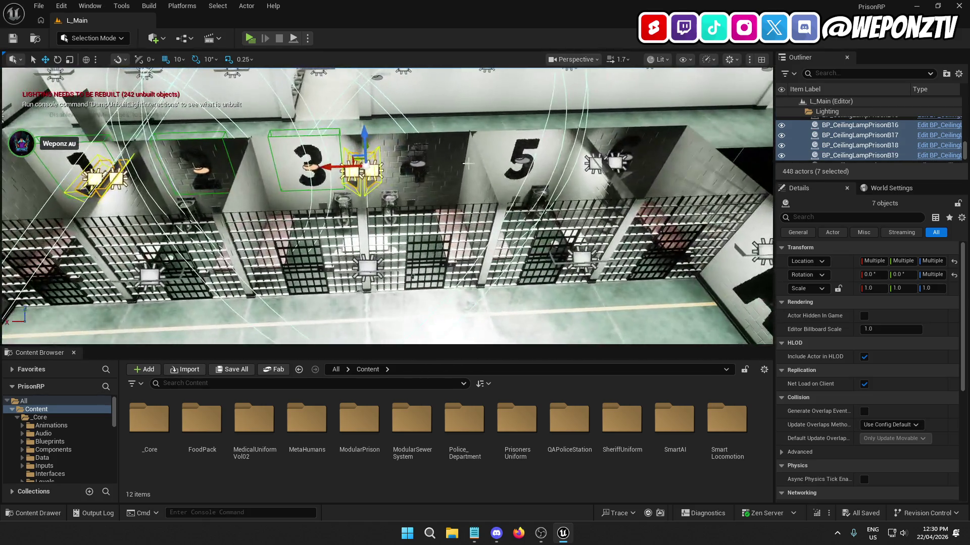
left_click(418, 162, "ctrl")
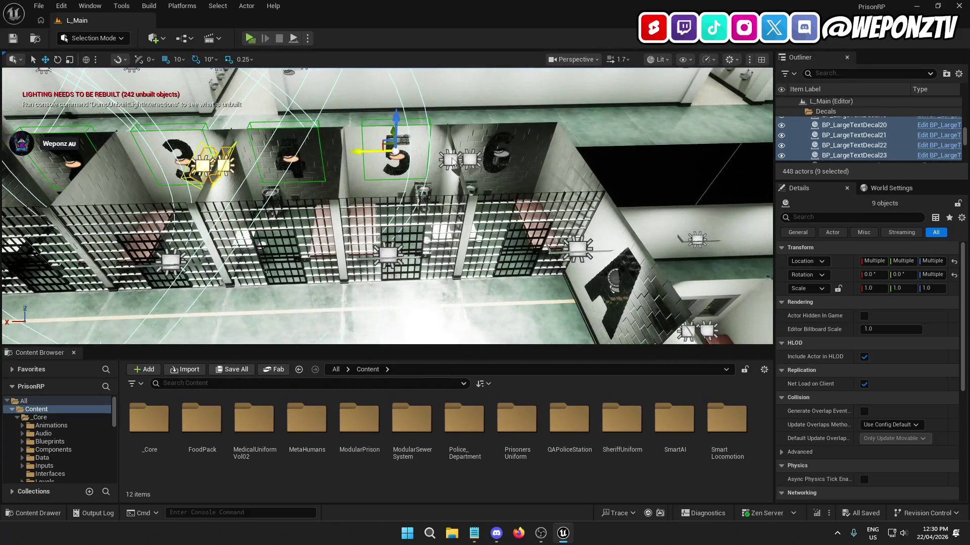
left_click(448, 160, "ctrl")
left_click(470, 161, "ctrl")
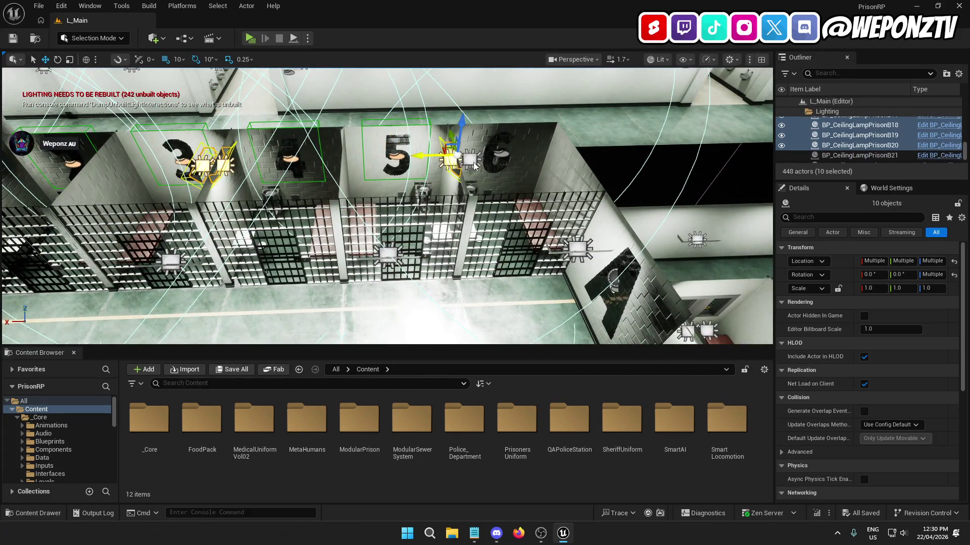
left_click(473, 162, "ctrl")
left_click(501, 156, "ctrl")
mouse_move(501, 187)
left_mouse_down()
mouse_move(520, 212)
mouse_move(520, 193)
left_mouse_up()
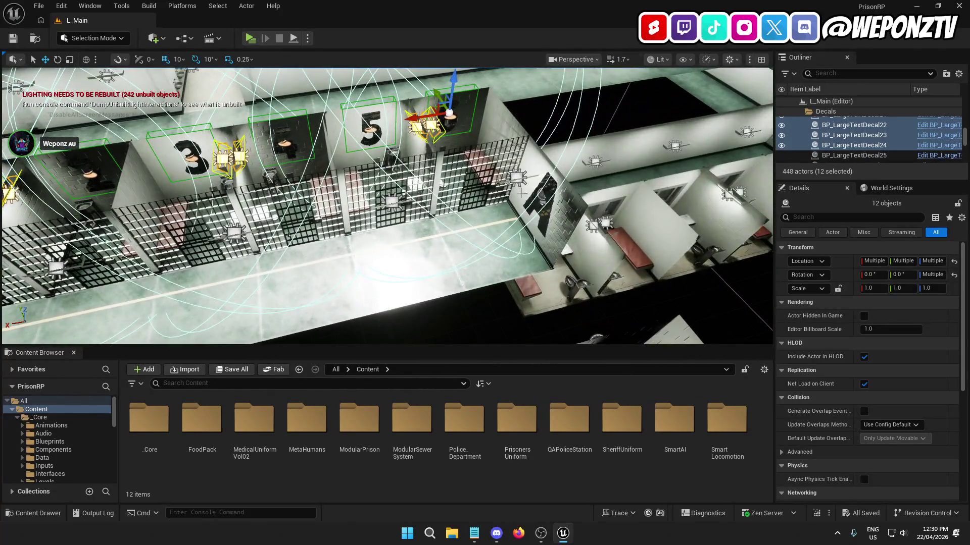
Step: Add the cell doors, remaining lamps, wall and entrance decals, entrance door and LI_CellblockA itself
left_click(541, 196, "ctrl")
left_click(519, 180, "ctrl")
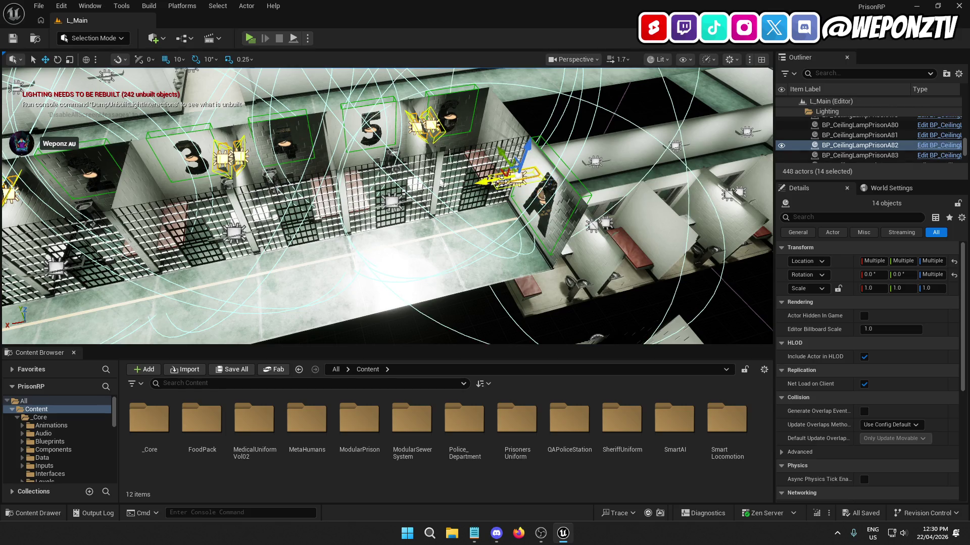
left_click(489, 187, "ctrl")
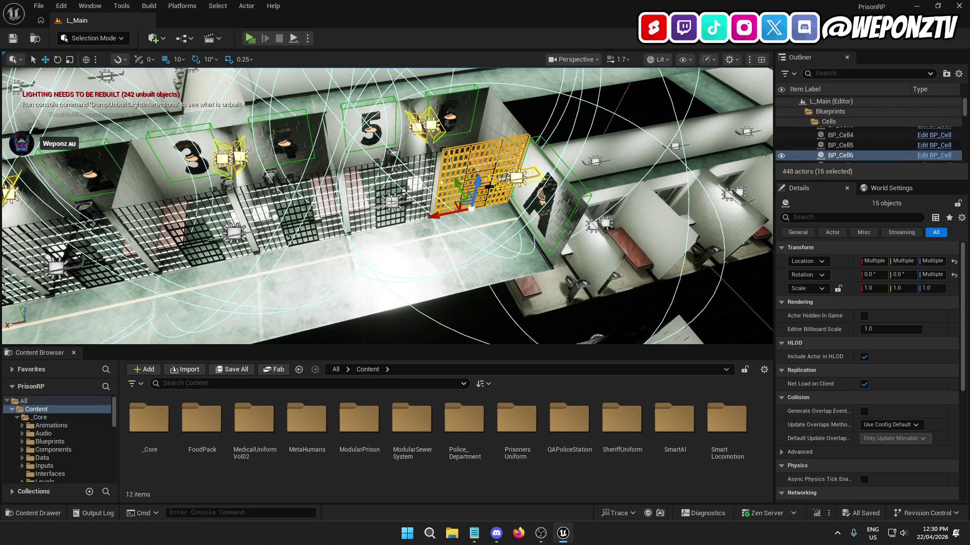
left_click(391, 201, "ctrl")
left_click(376, 209, "ctrl")
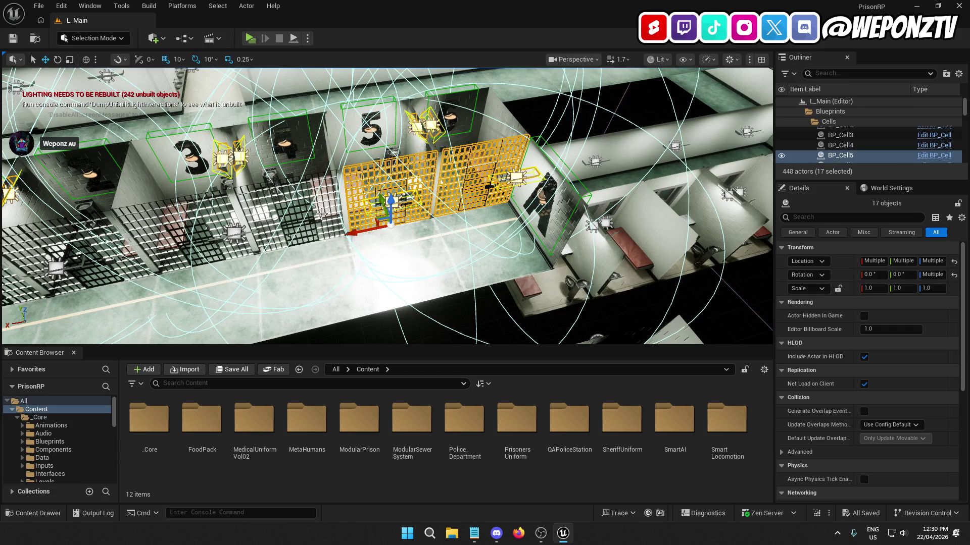
left_click(315, 224, "ctrl")
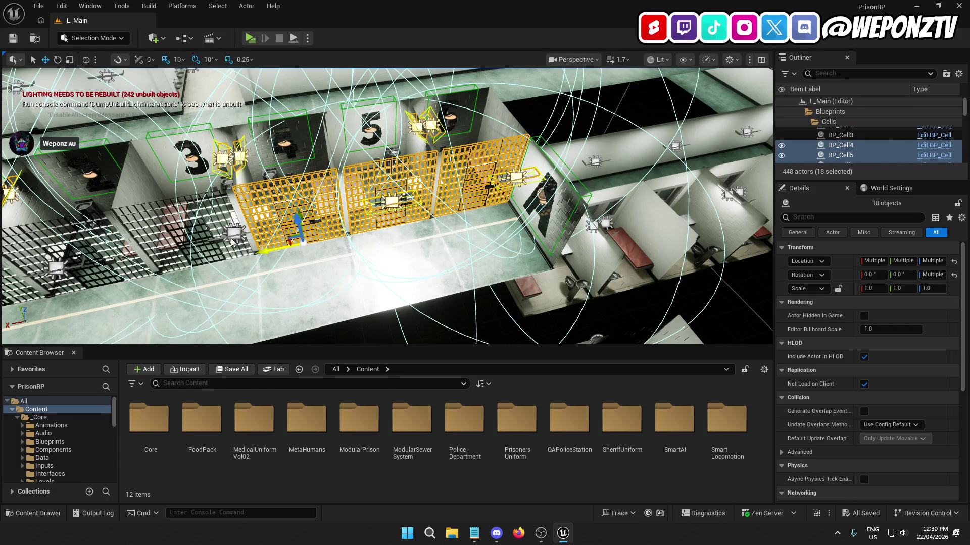
left_click(232, 242, "ctrl")
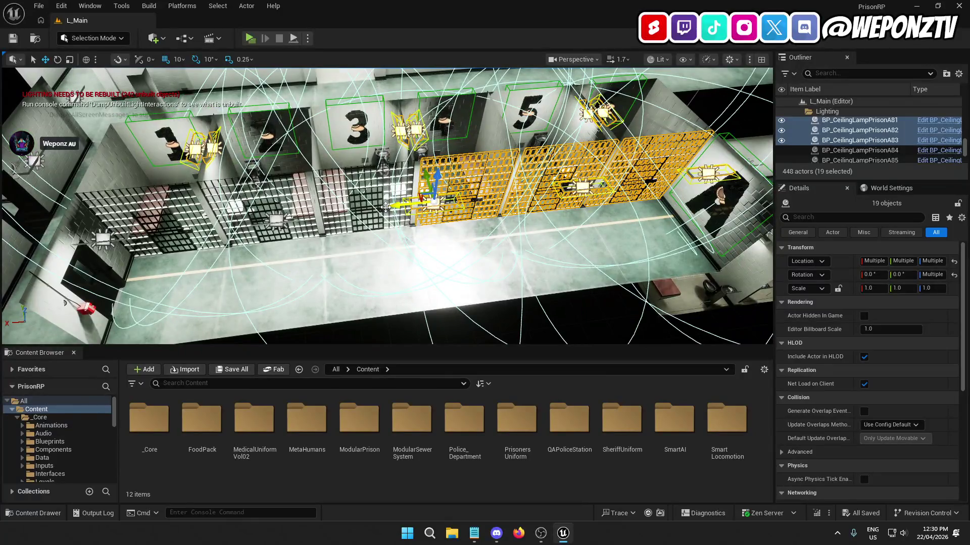
left_click(357, 218, "ctrl")
left_click(276, 220, "ctrl")
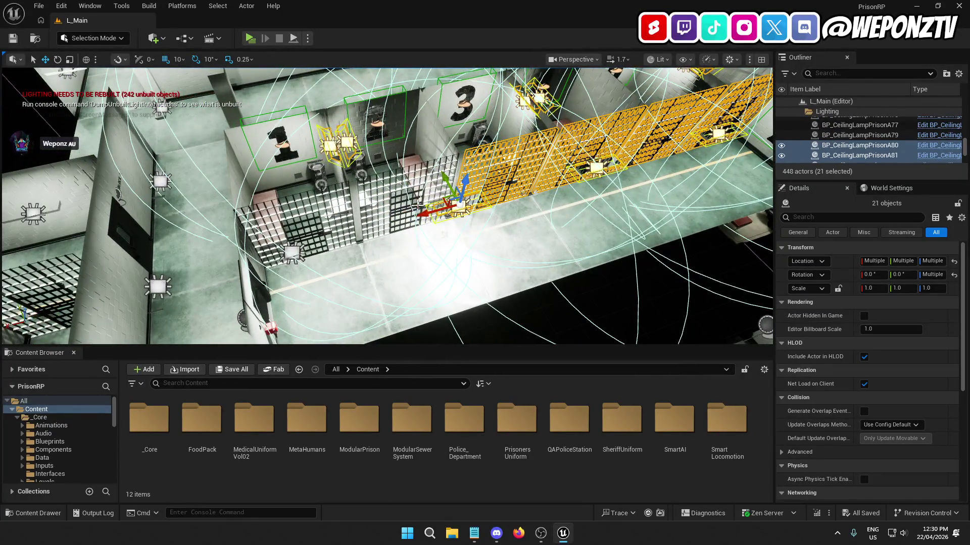
left_click(418, 207, "ctrl")
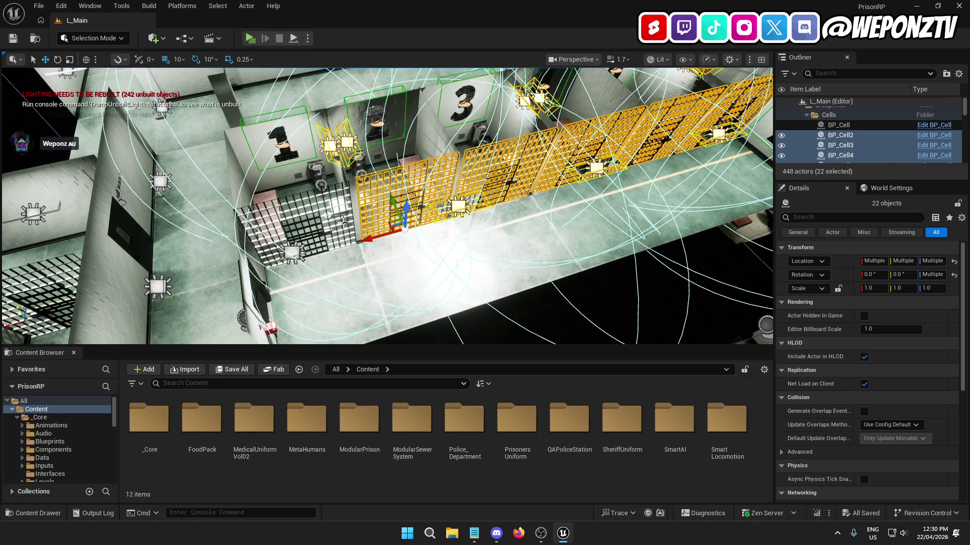
left_click(321, 231, "ctrl")
left_click(293, 253, "ctrl")
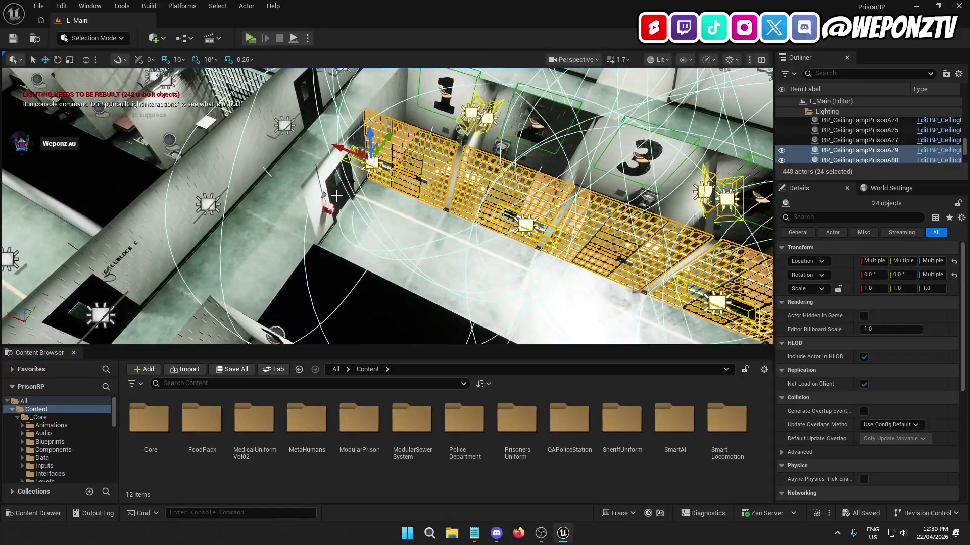
left_click(328, 209, "ctrl")
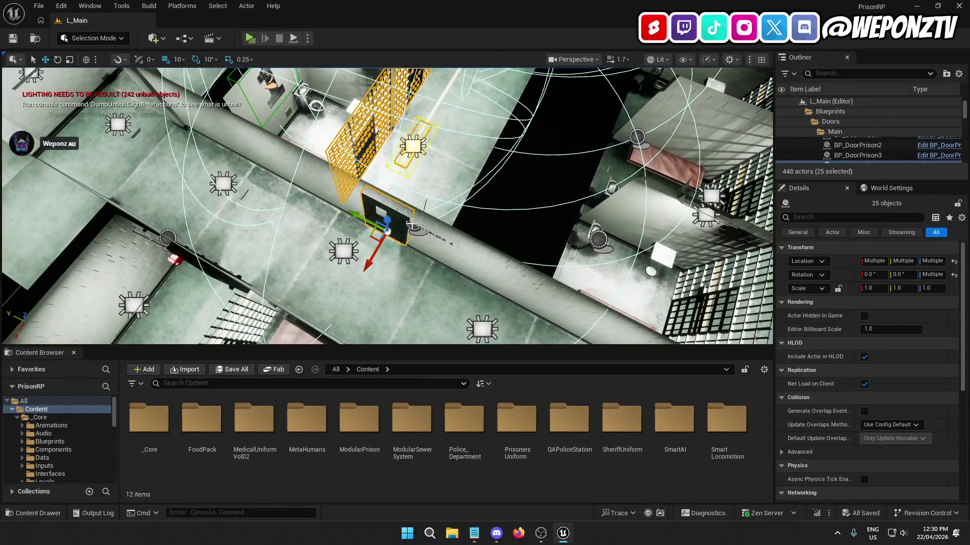
left_click(413, 224, "ctrl")
left_click(437, 170, "ctrl")
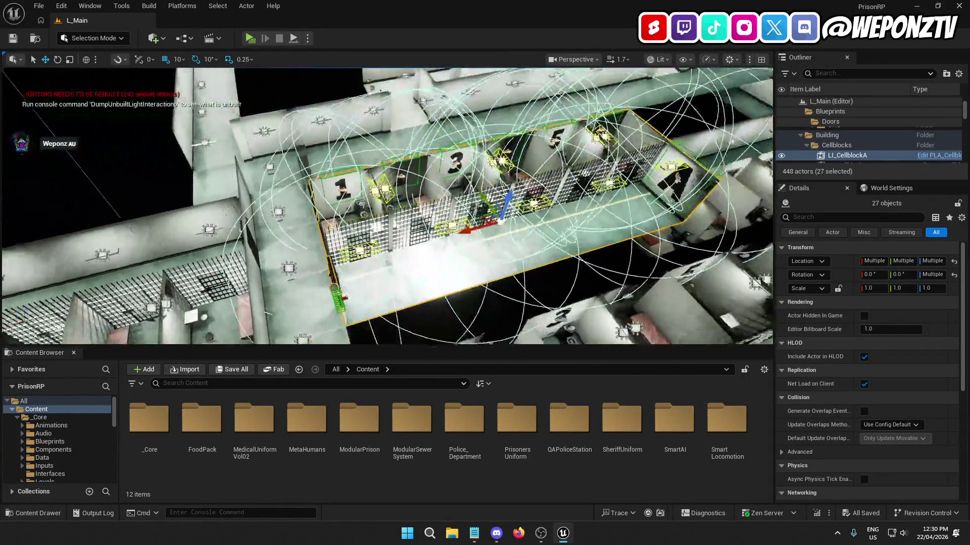
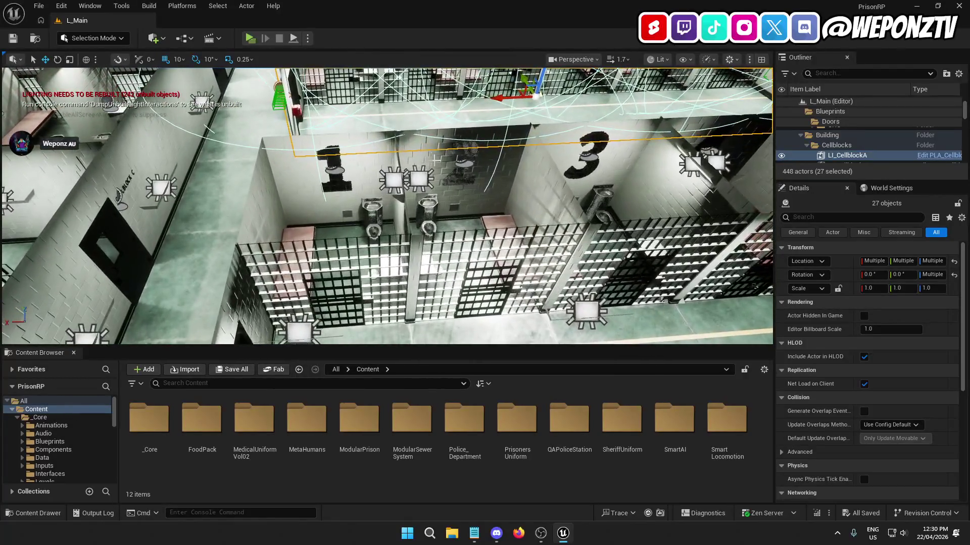
Step: Add the cell number decals, the B wall decal and their paired ceiling lamps to the selection
left_click(334, 172, "ctrl")
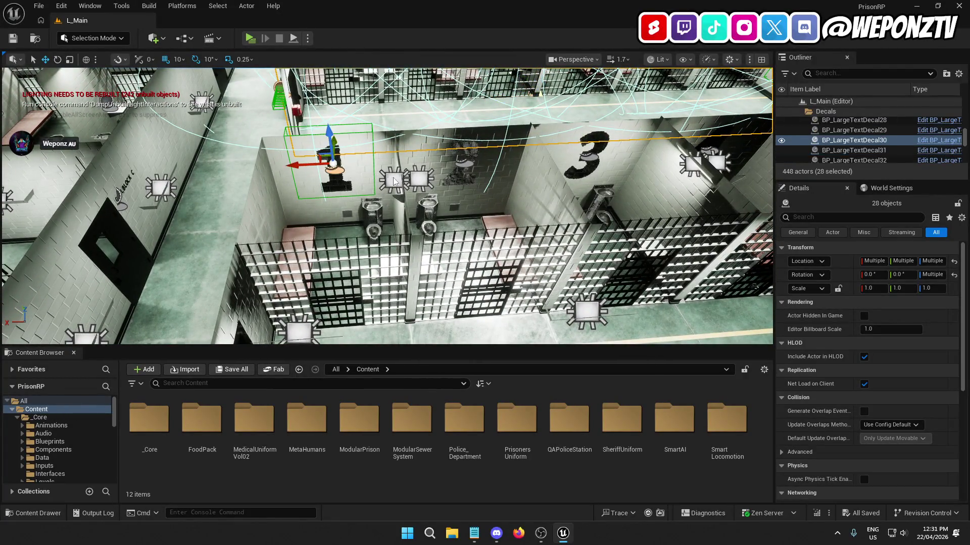
left_click(393, 178, "ctrl")
left_click(418, 179, "ctrl")
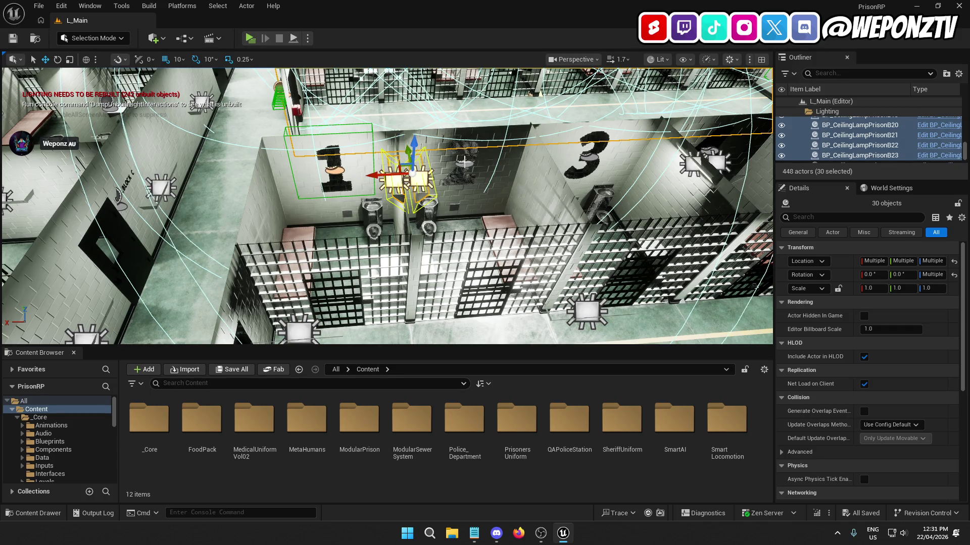
left_click(463, 160, "ctrl")
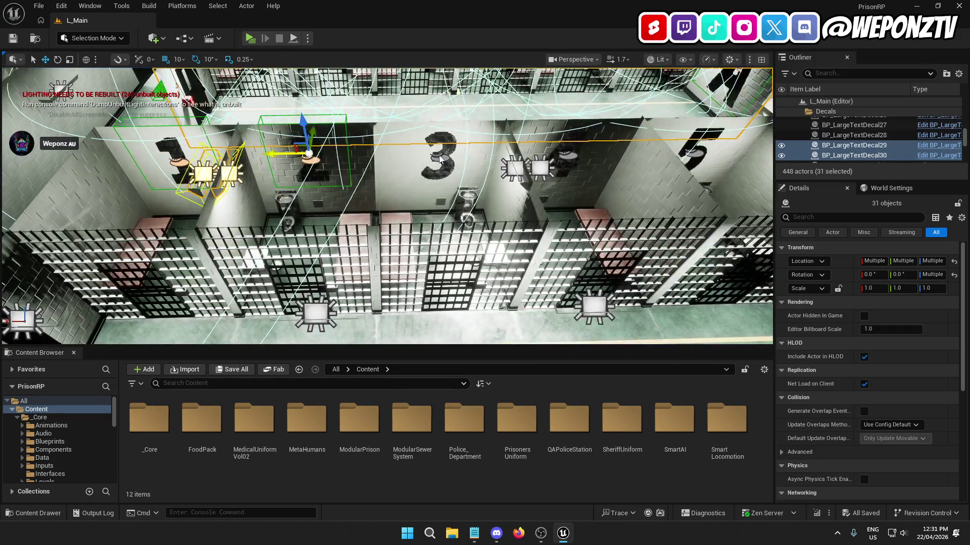
left_click(514, 168, "ctrl")
left_click(540, 171, "ctrl")
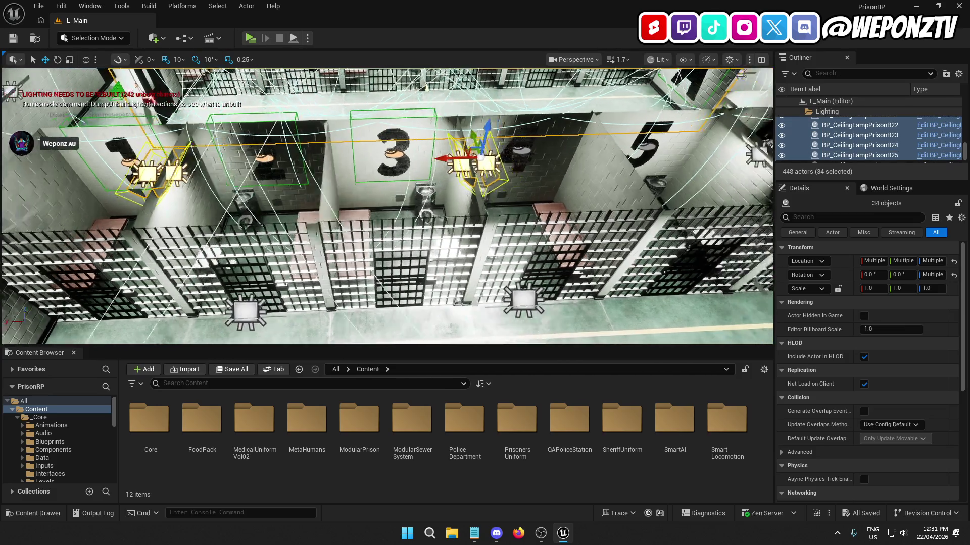
left_click(346, 152, "ctrl")
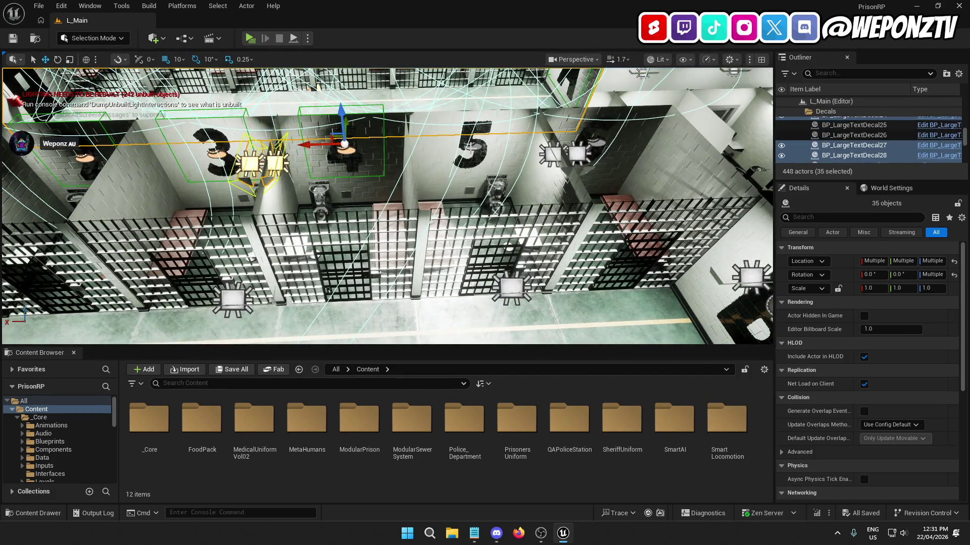
left_click(551, 154, "ctrl")
left_click(577, 152, "ctrl")
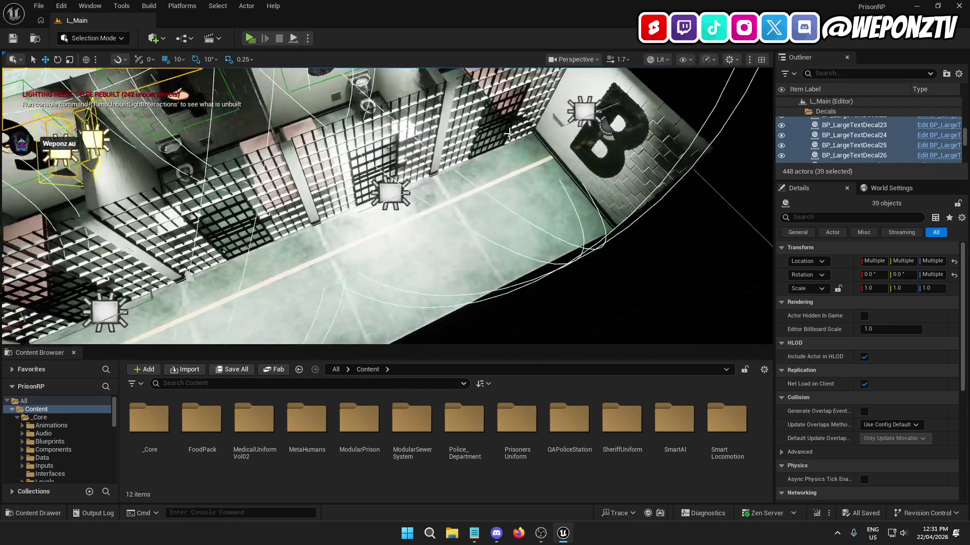
left_click(620, 135, "ctrl")
left_click(612, 132, "ctrl")
left_click(593, 110, "ctrl")
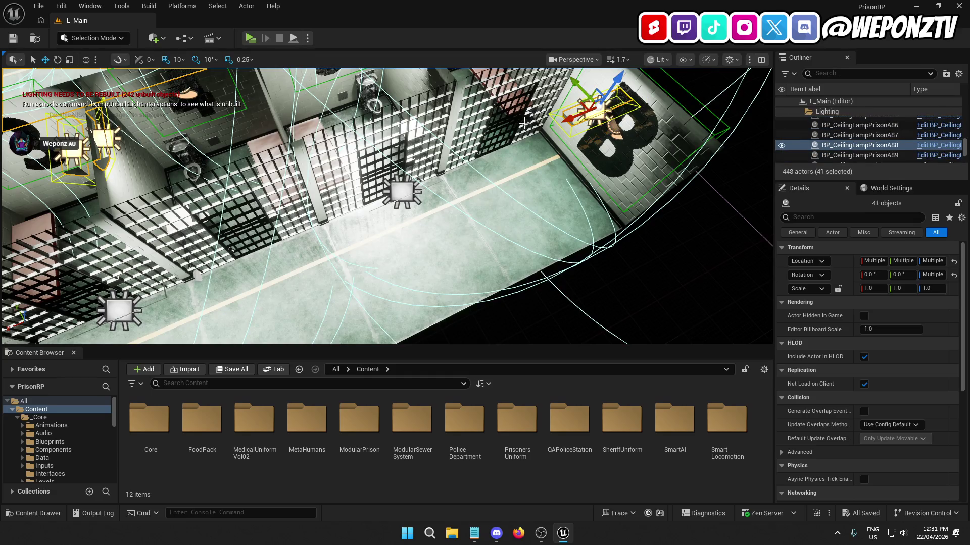
Step: Add cell doors BP_Cell11, BP_Cell12, BP_DoorPrison4 and nearby lamps, reaching 54 actors
left_click(524, 123, "ctrl")
left_click(404, 190, "ctrl")
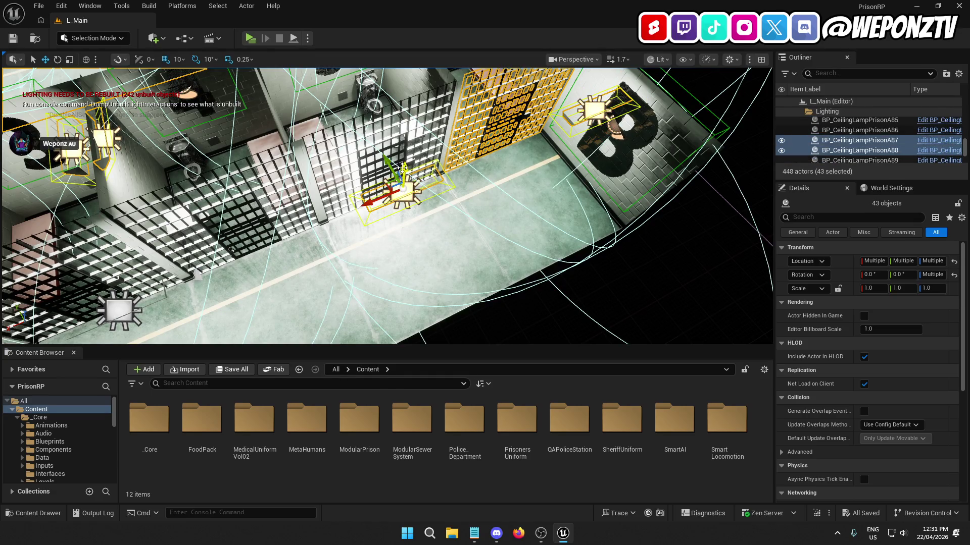
left_click(409, 160, "ctrl")
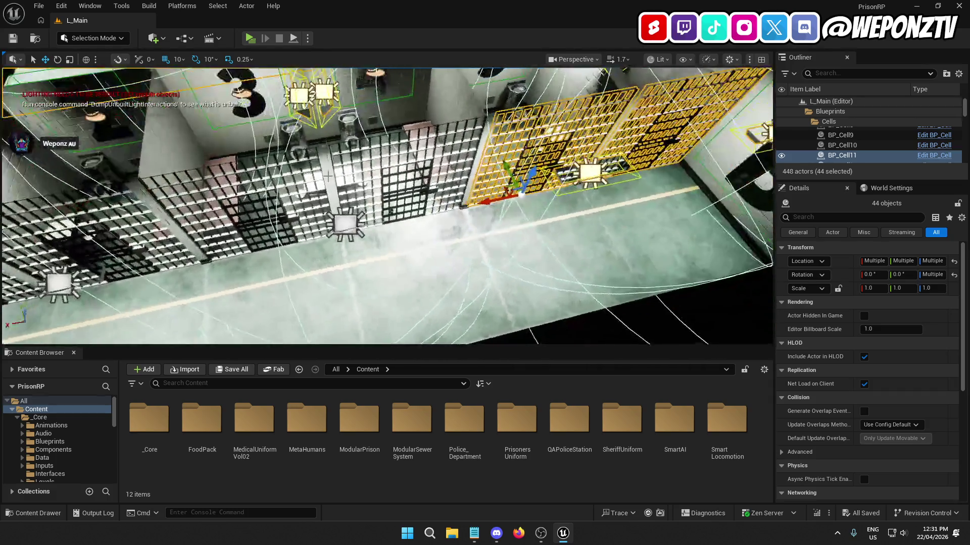
left_click(344, 223, "ctrl")
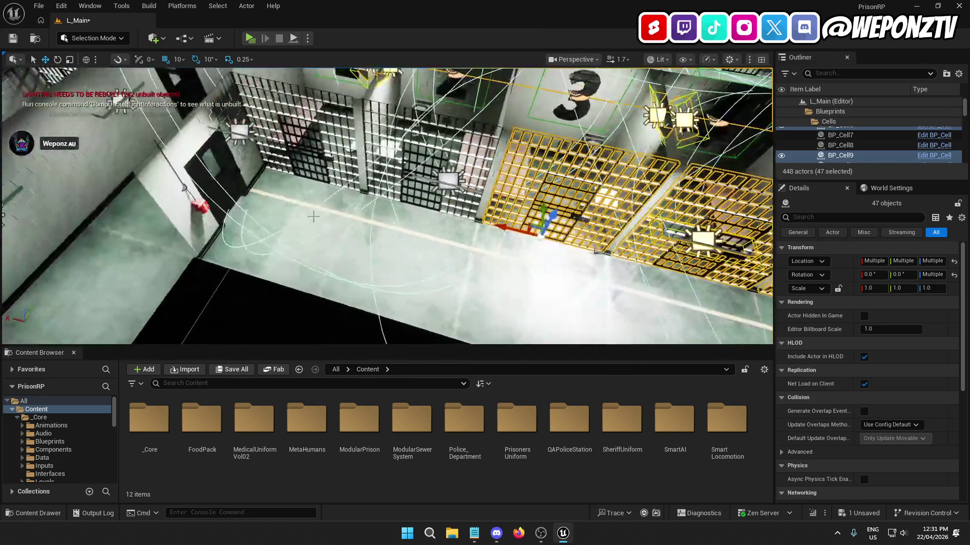
left_click(440, 174, "ctrl")
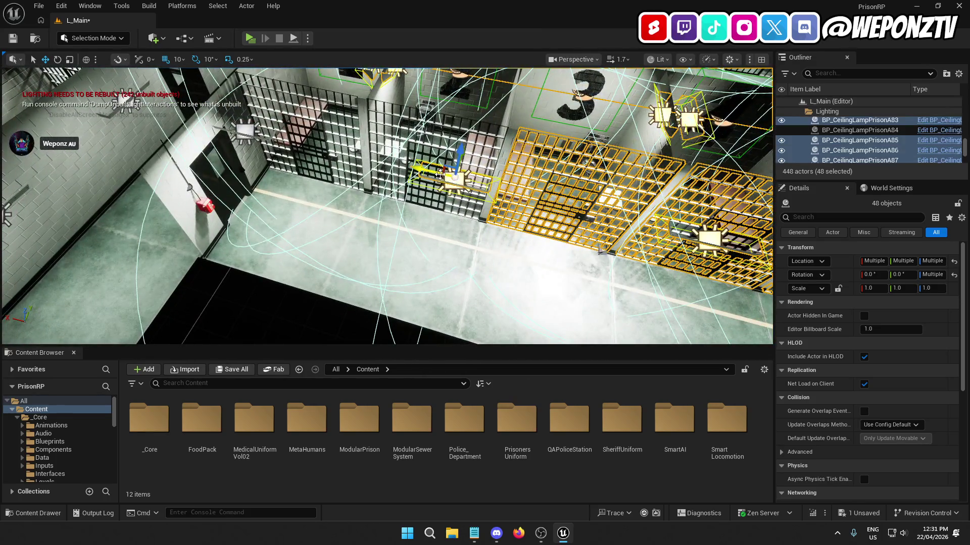
left_click(404, 165, "ctrl")
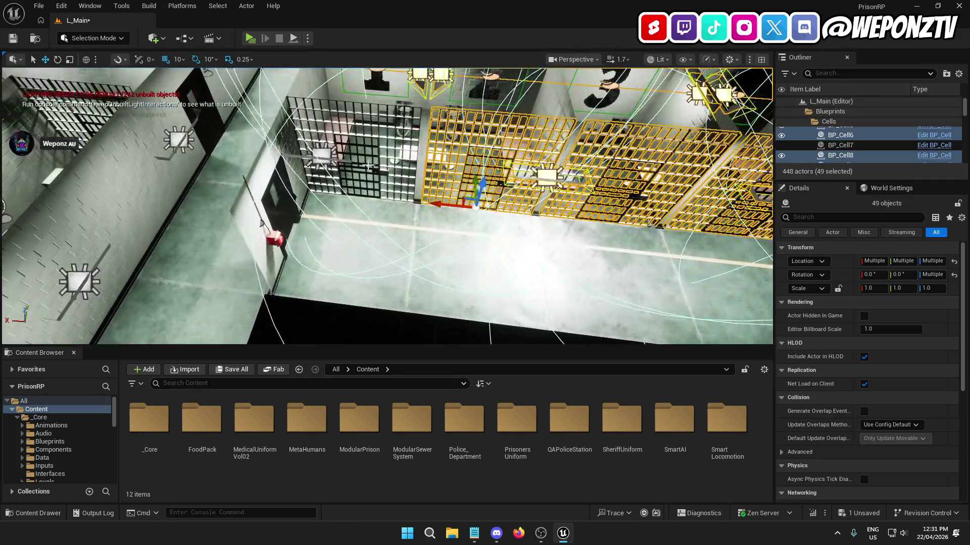
left_click(382, 176, "ctrl")
left_click(314, 161, "ctrl")
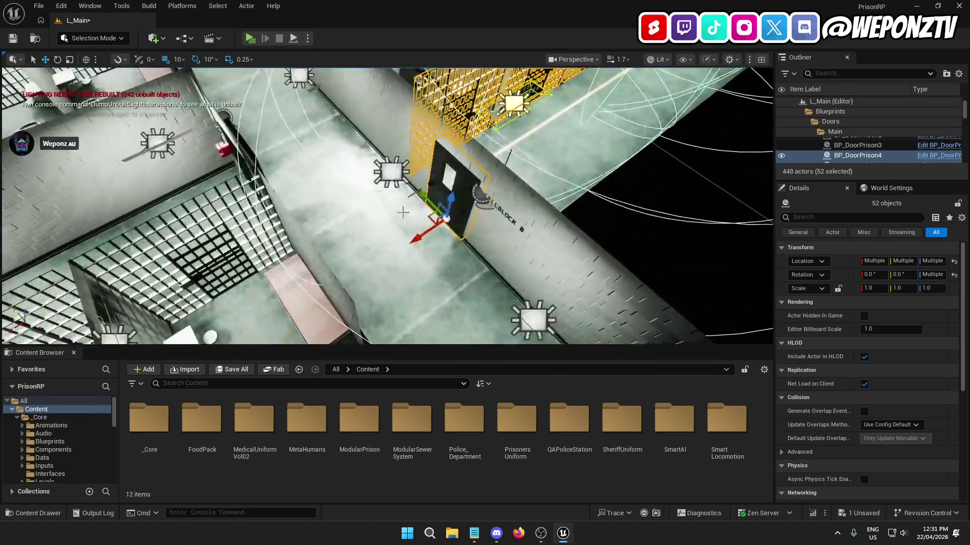
left_click(472, 196, "ctrl")
left_click(481, 197, "ctrl")
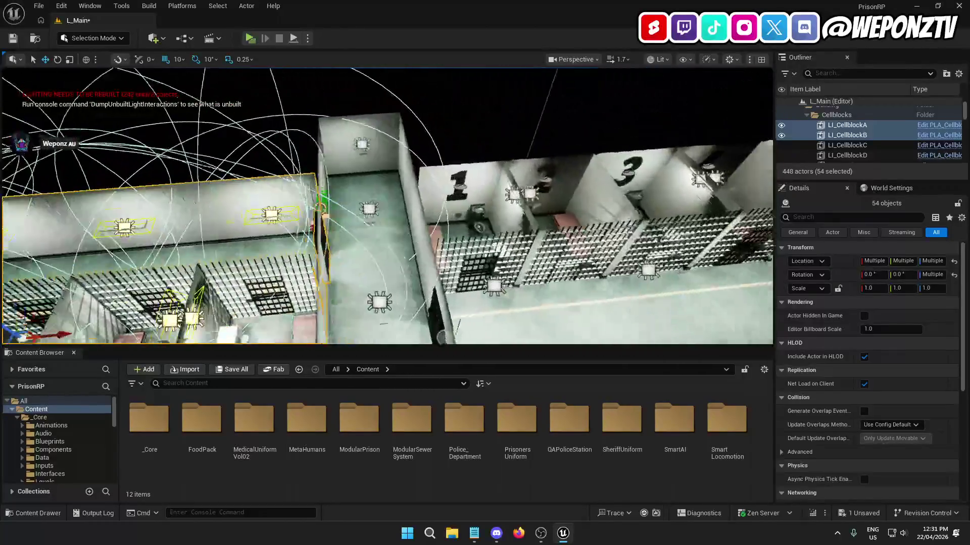
Step: Add the ceiling lamps and number decals for cells 1–6, plus the end-wall decal
left_click(404, 185, "ctrl")
left_click(419, 185, "ctrl")
left_click(424, 185, "ctrl")
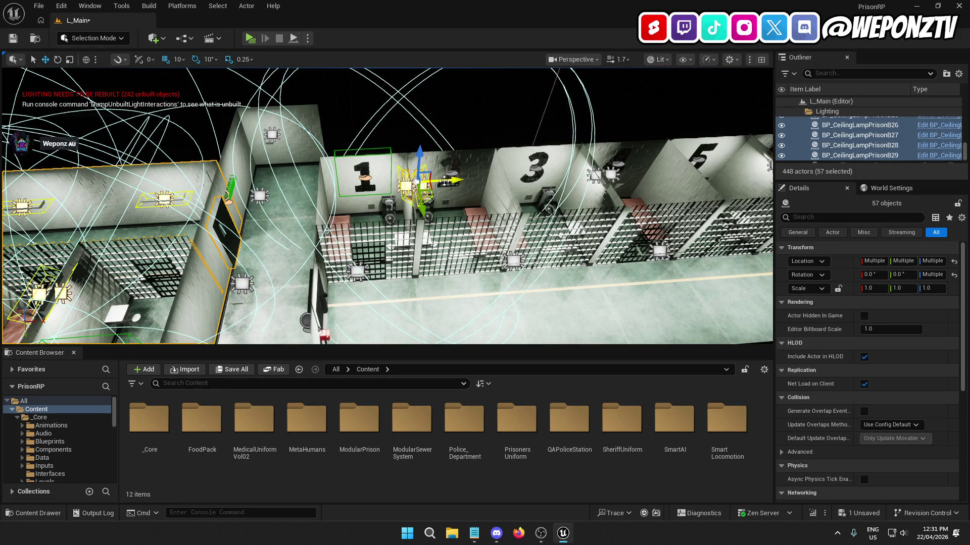
left_click(453, 176, "ctrl")
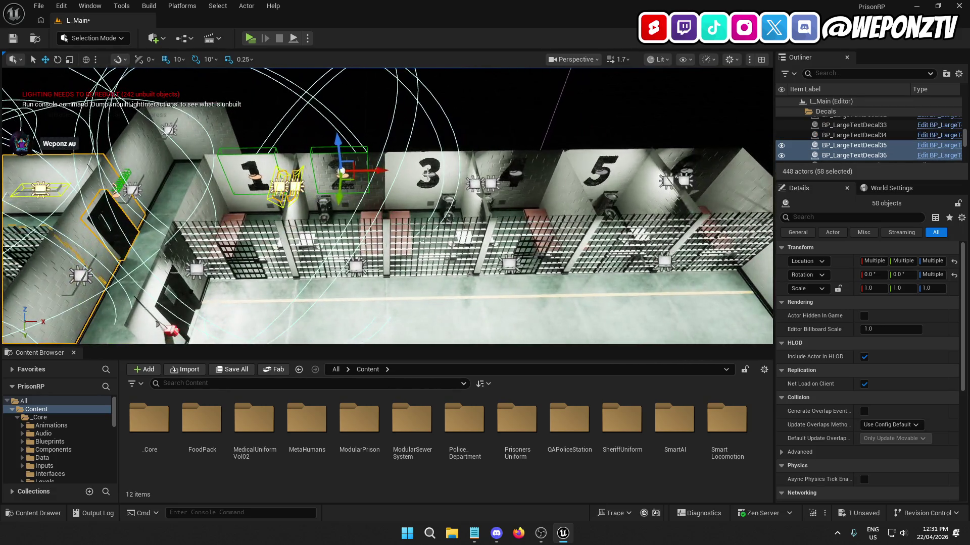
left_click(478, 182, "ctrl")
left_click(490, 182, "ctrl")
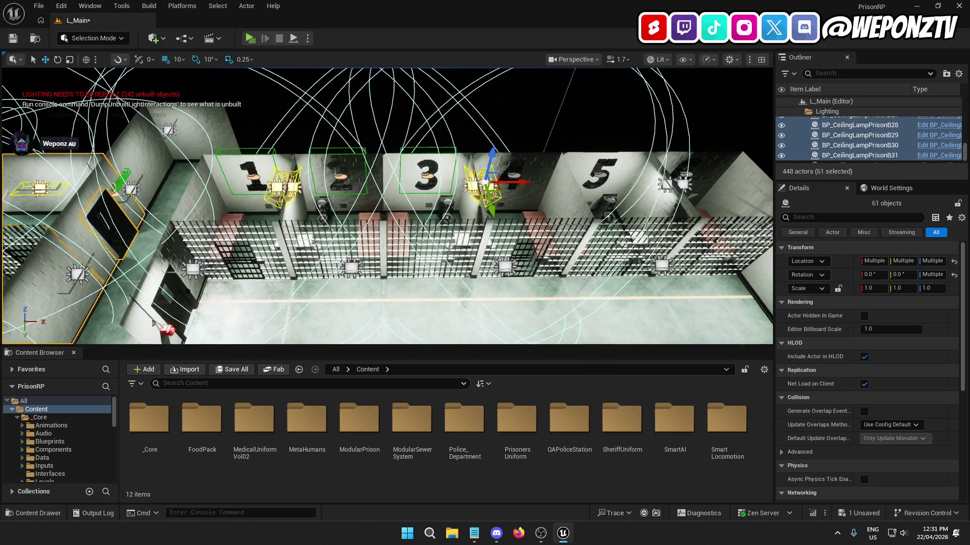
left_click(398, 174, "ctrl")
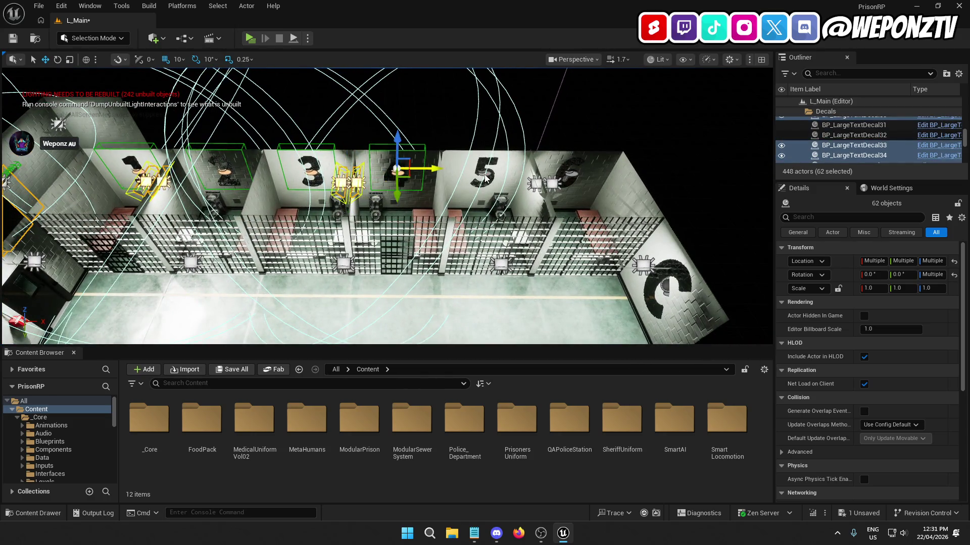
left_click(485, 177, "ctrl")
left_click(542, 183, "ctrl")
left_click(552, 185, "ctrl")
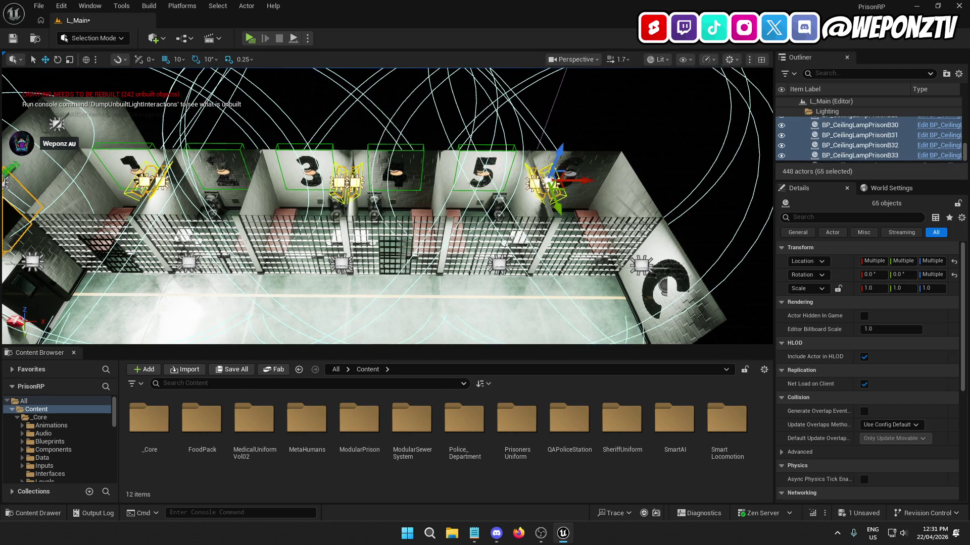
left_click(459, 171, "ctrl")
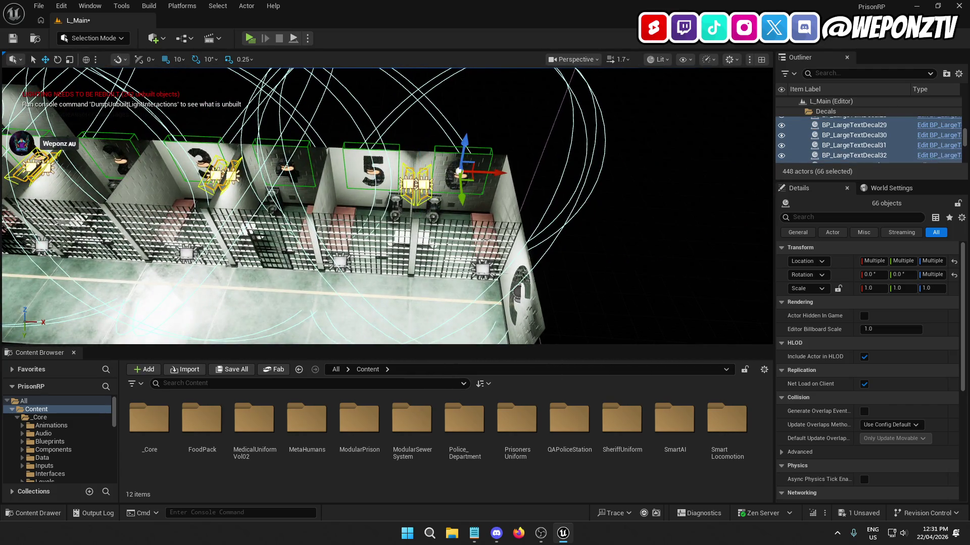
left_click(517, 292, "ctrl")
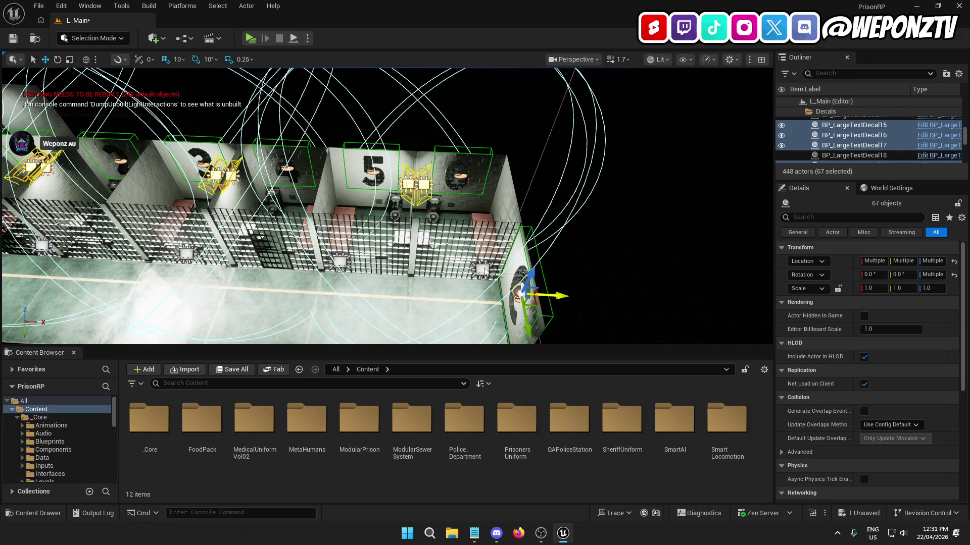
left_click(476, 265, "ctrl")
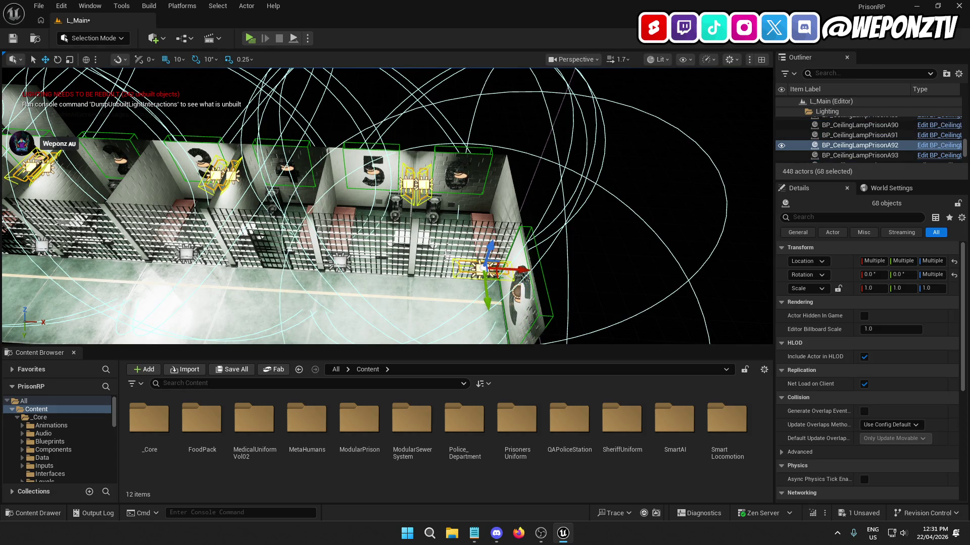
Step: Add cell gates BP_Cell15–BP_Cell17, the remaining grated gates and lamps, reaching 78 actors
left_click(448, 261, "ctrl")
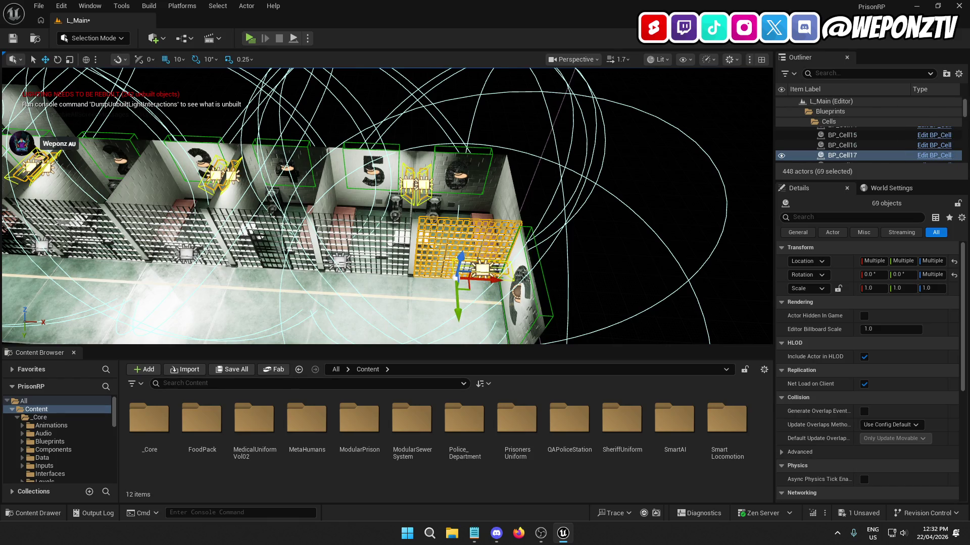
left_click(351, 261, "ctrl")
left_click(383, 255, "ctrl")
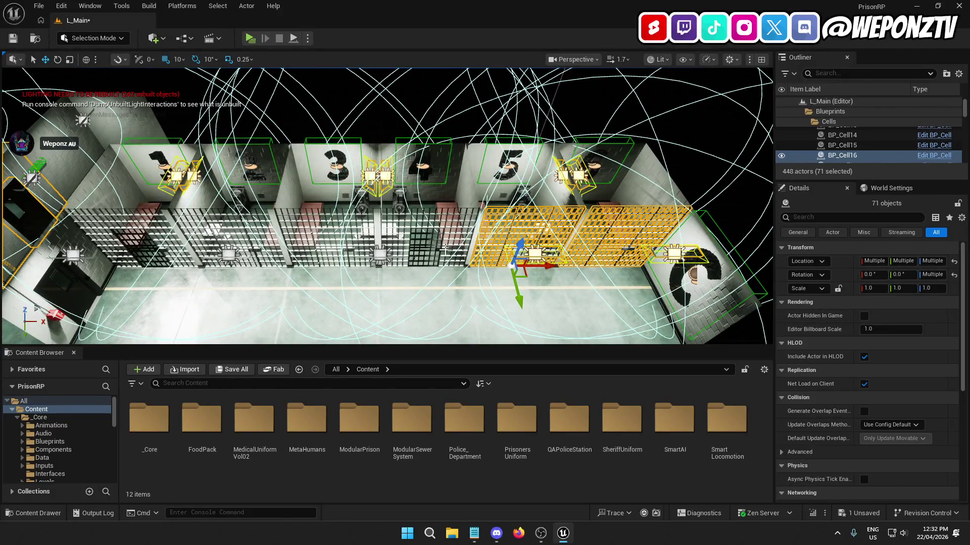
left_click(416, 248, "ctrl")
left_click(423, 265, "ctrl")
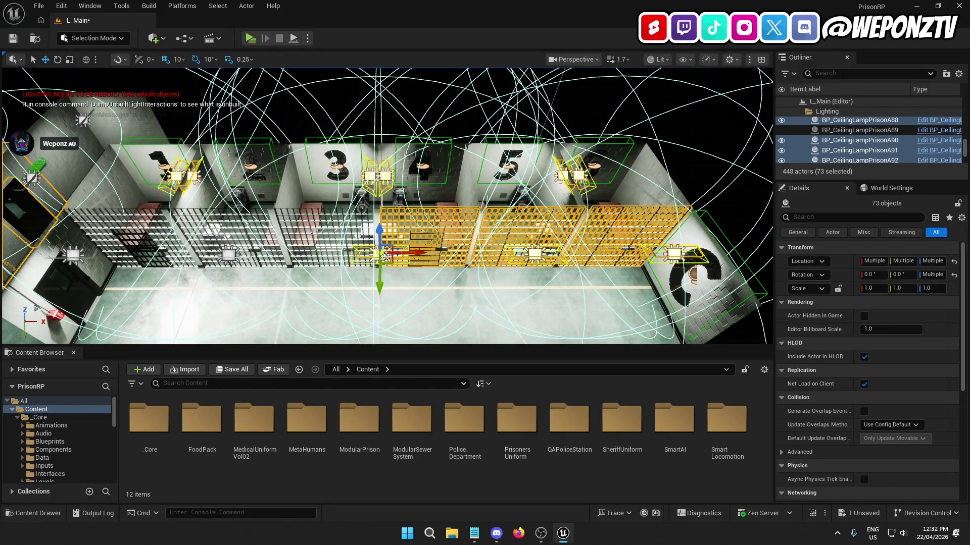
key("f")
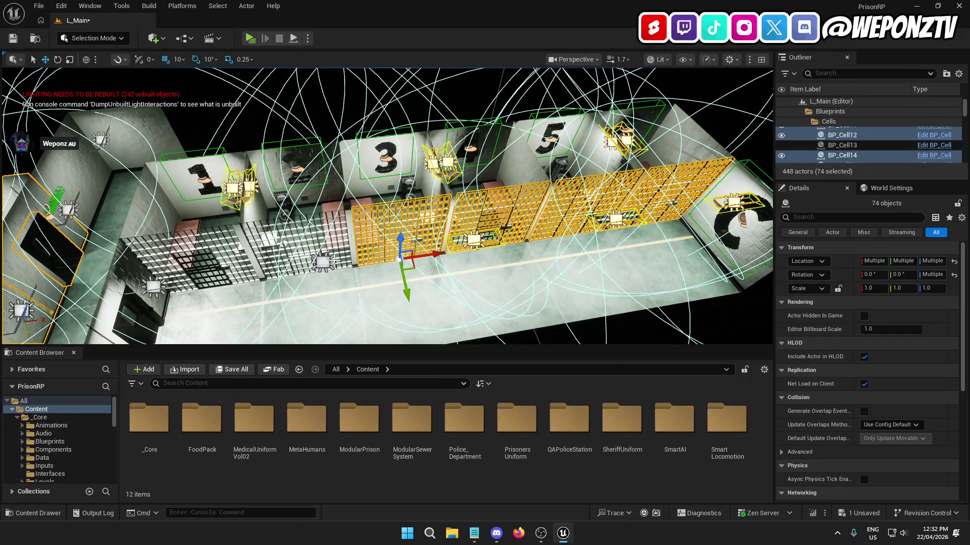
left_click(325, 262, "ctrl")
left_click_drag(363, 283, 349, 267)
left_click(357, 266, "ctrl")
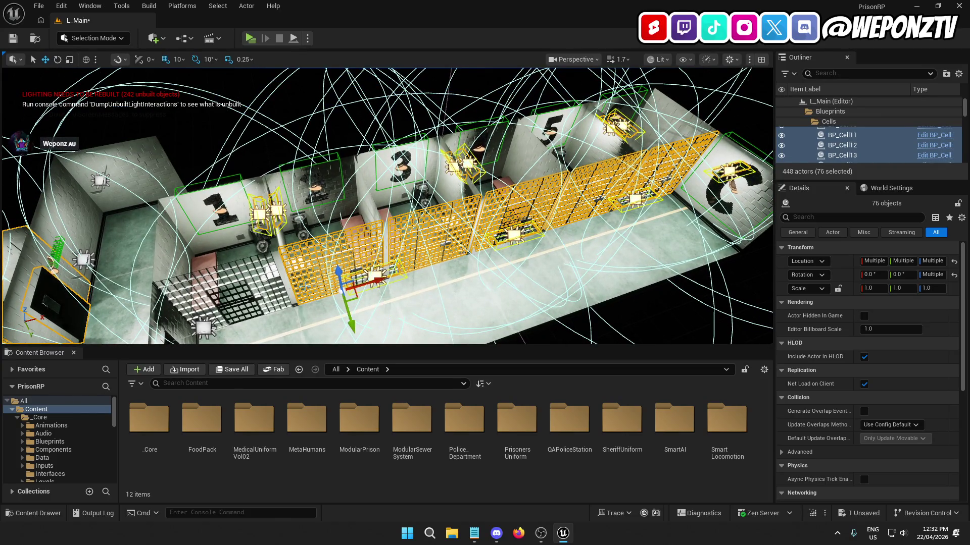
left_click(256, 298, "ctrl")
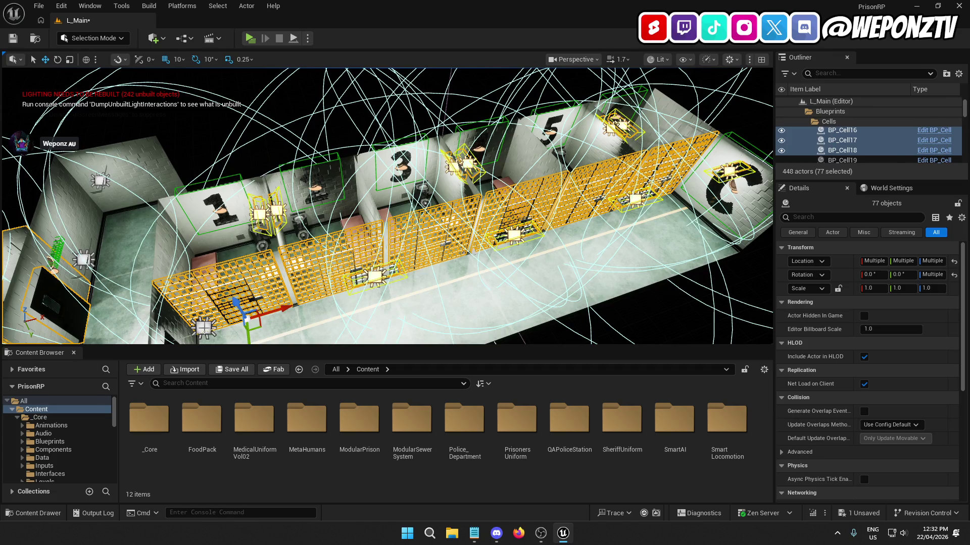
left_click(615, 123, "ctrl")
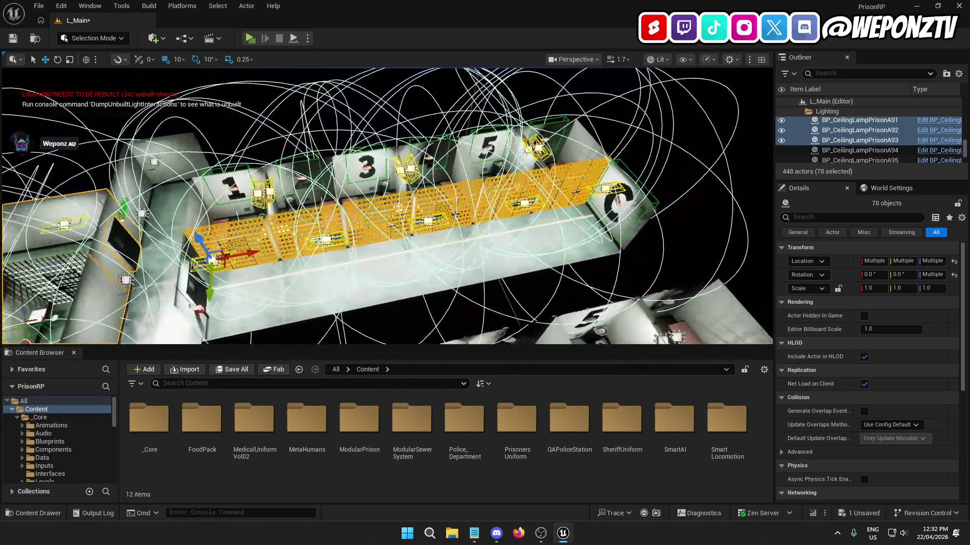
key("a")
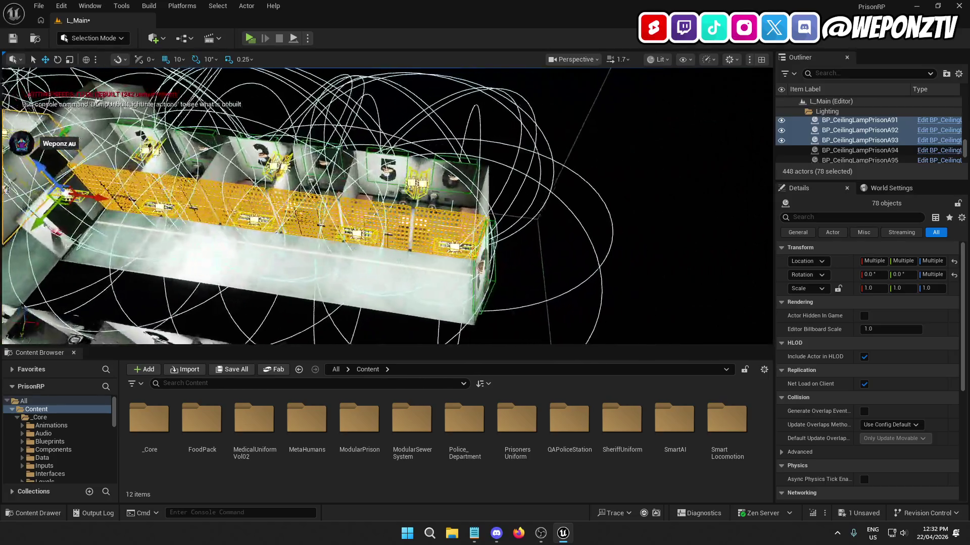
key("a")
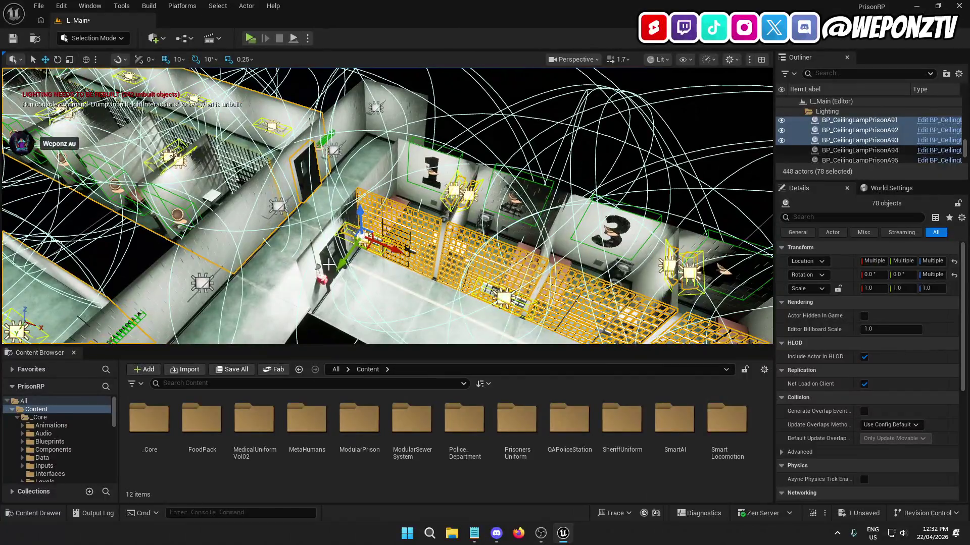
Step: Add the prison door near cell 1, the cell block lighting and the cells
left_click(329, 264, "ctrl")
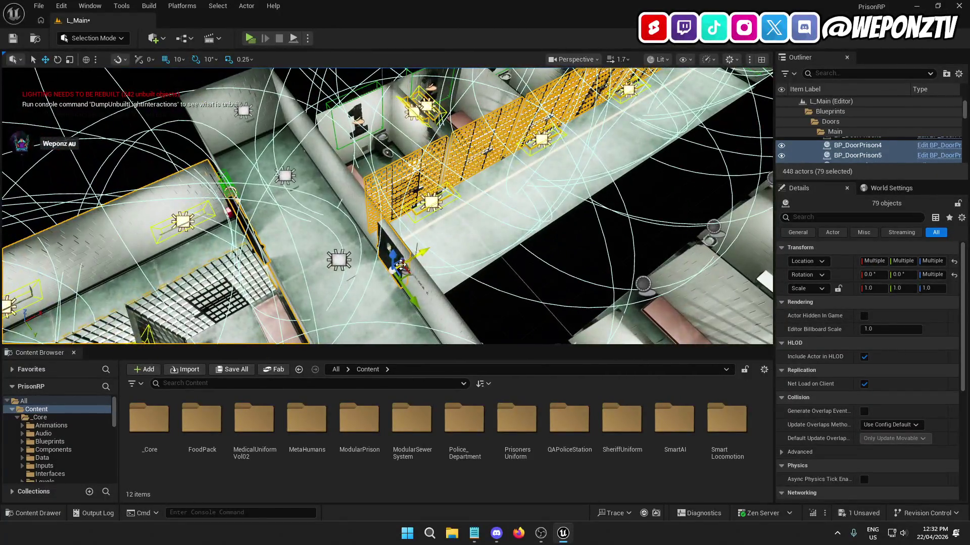
left_click(400, 264, "ctrl")
key("s")
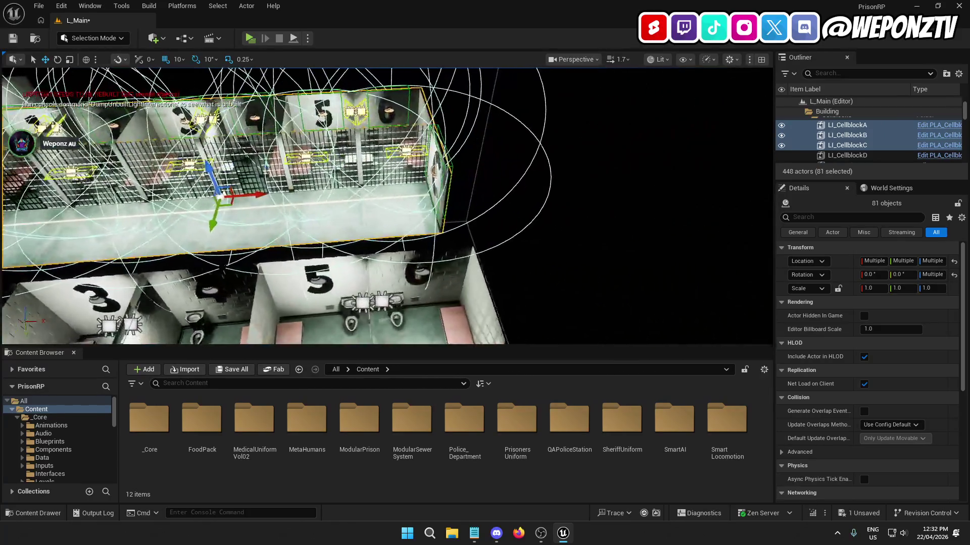
key("w")
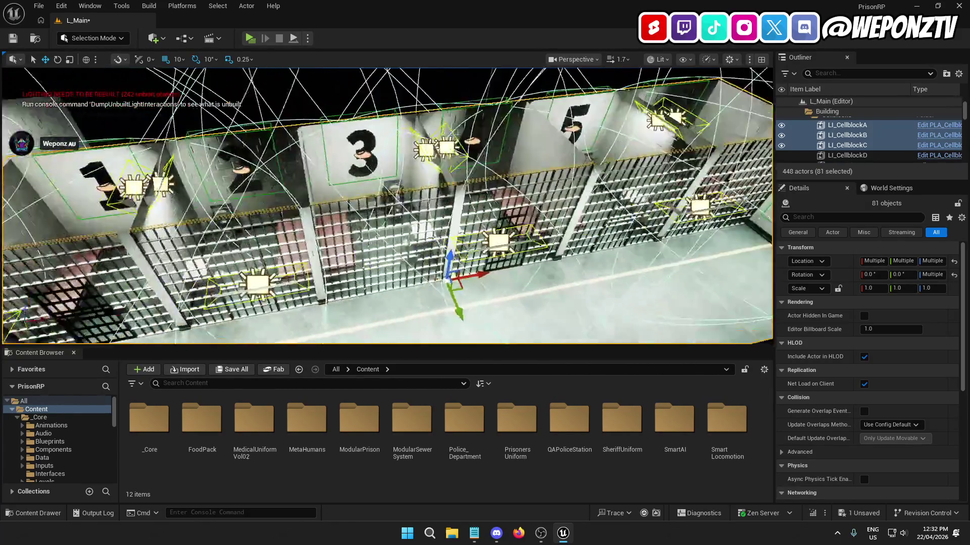
key("w")
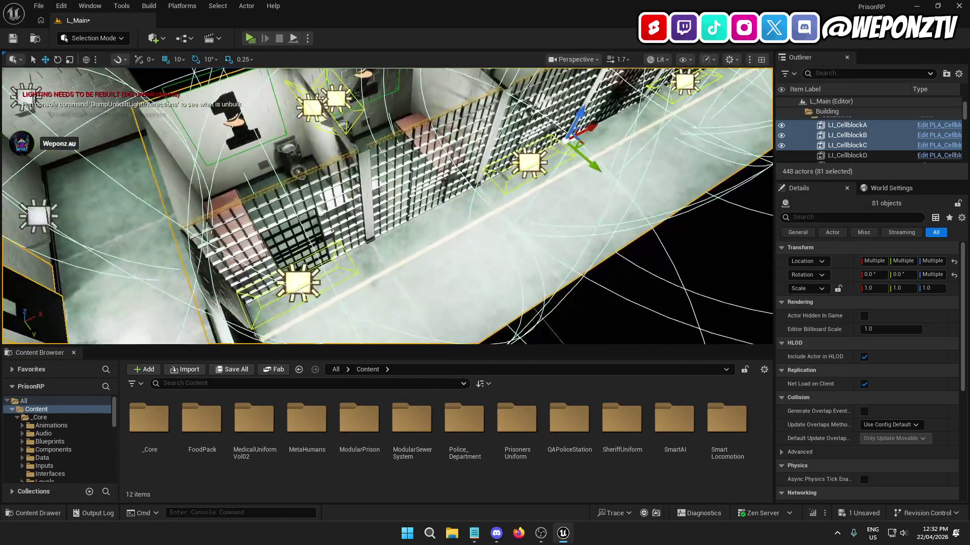
left_click(327, 233, "ctrl")
key("s")
key("w")
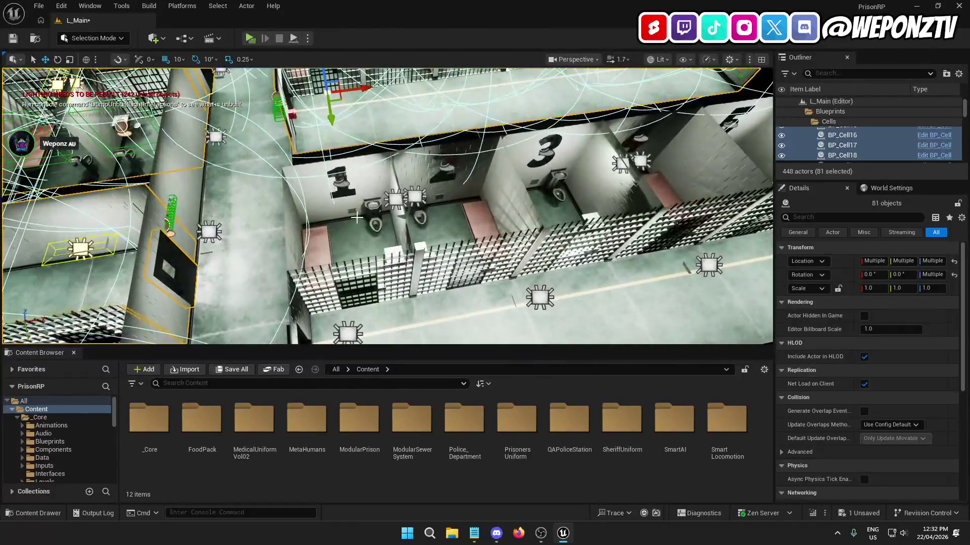
Step: Add the ceiling lamps and number decals along cells 1 to 5
left_click(339, 186, "ctrl")
left_click(395, 198, "ctrl")
left_click(415, 196, "ctrl")
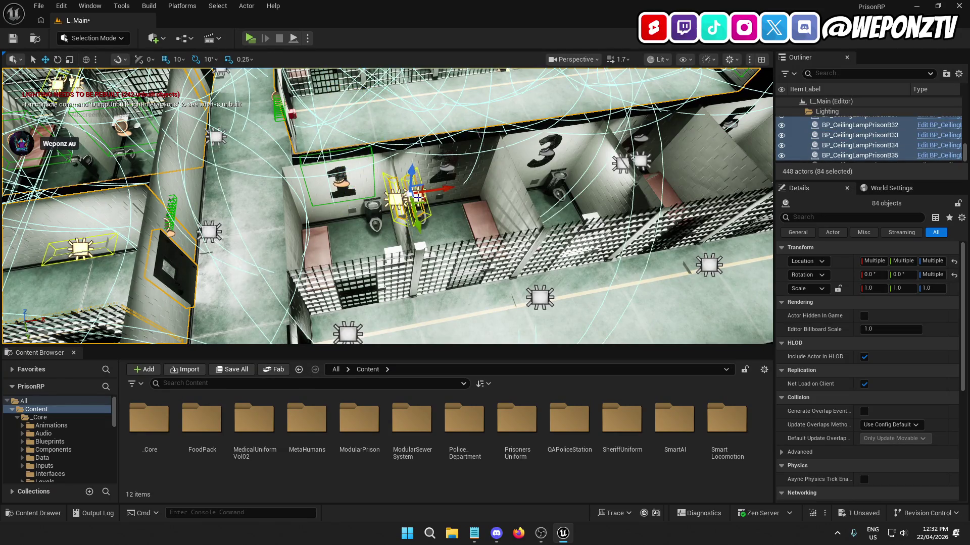
left_click(445, 164, "ctrl")
key("d")
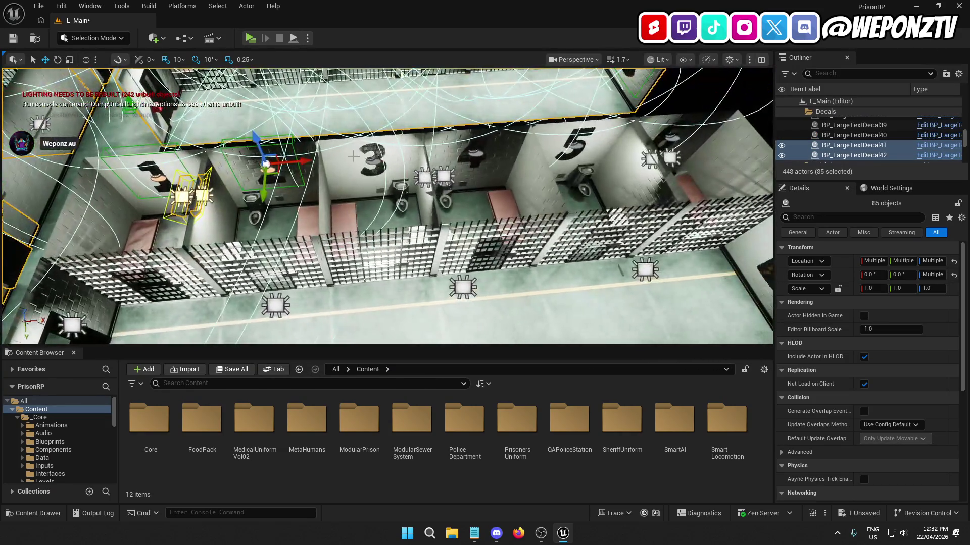
left_click(445, 178, "ctrl")
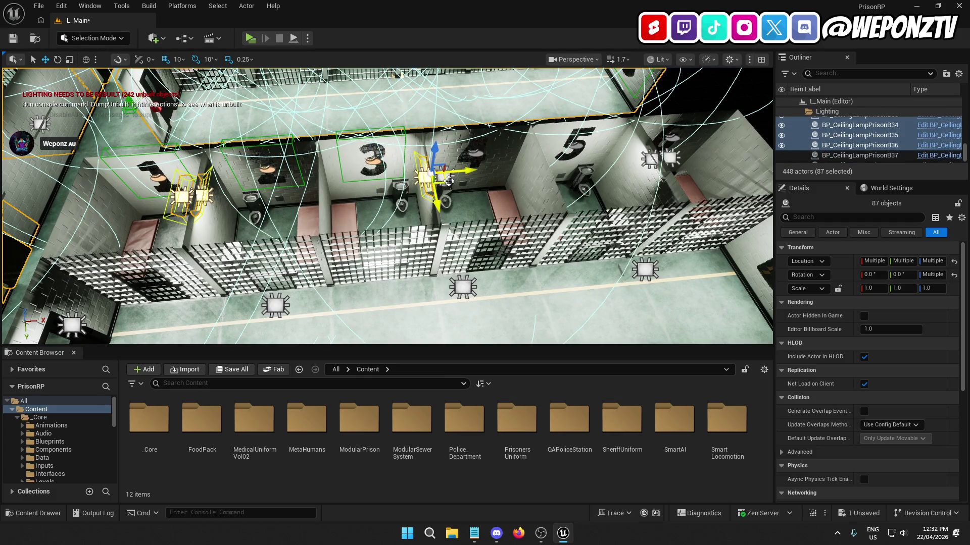
key("d")
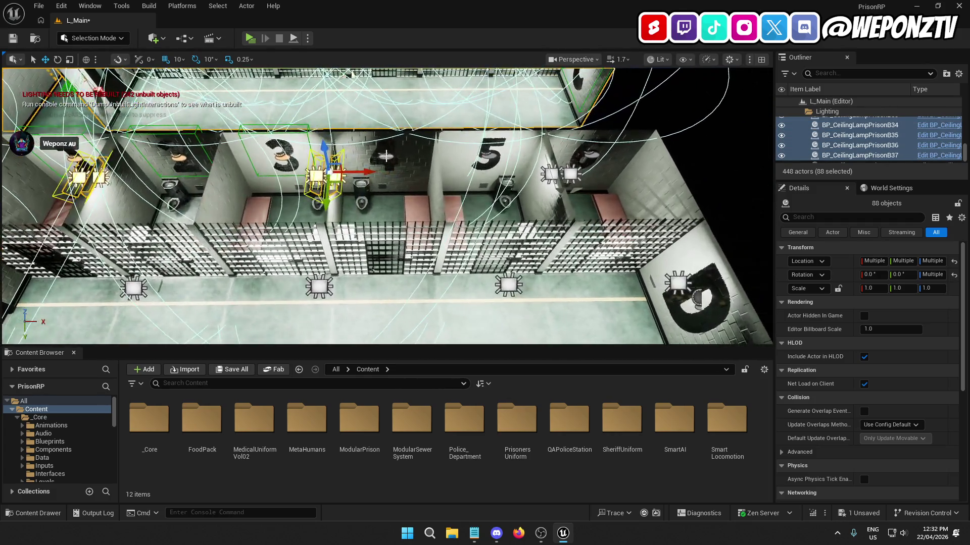
left_click(440, 168, "ctrl")
left_click(486, 155, "ctrl")
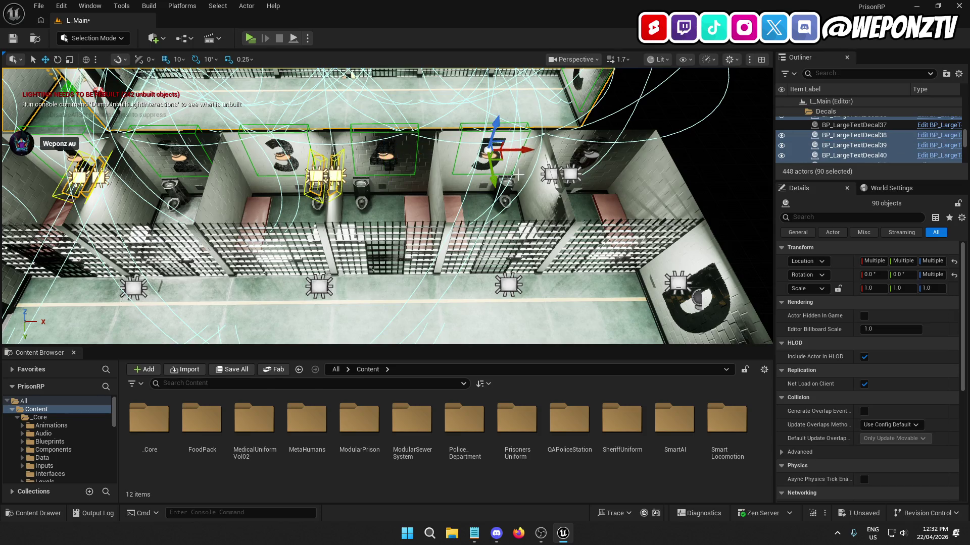
left_click(550, 176, "ctrl")
left_click(571, 174, "ctrl")
key("d")
left_click(428, 148, "ctrl")
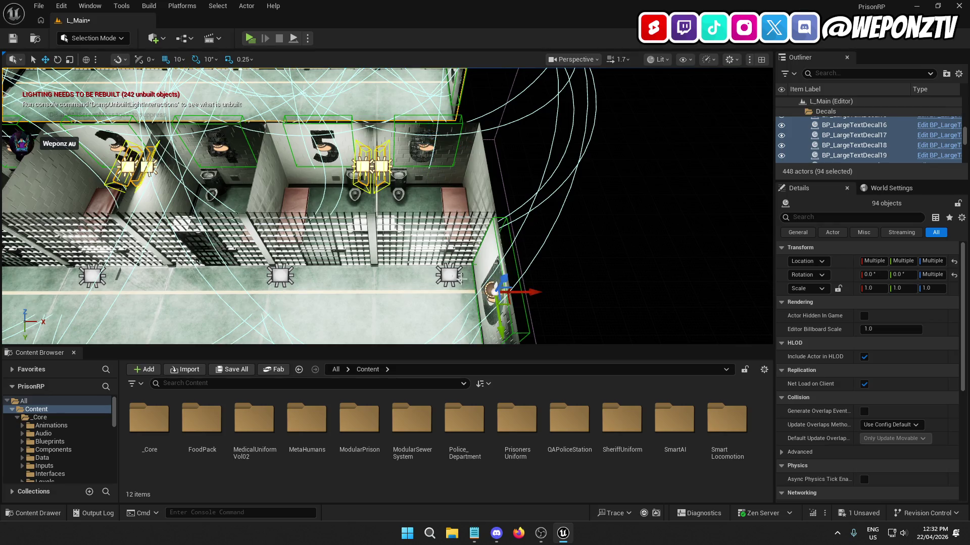
Step: Add the corridor ceiling lamps and the end cells' bars, undoing one stray lighting pick
left_click(451, 273, "ctrl")
left_click(441, 248, "ctrl")
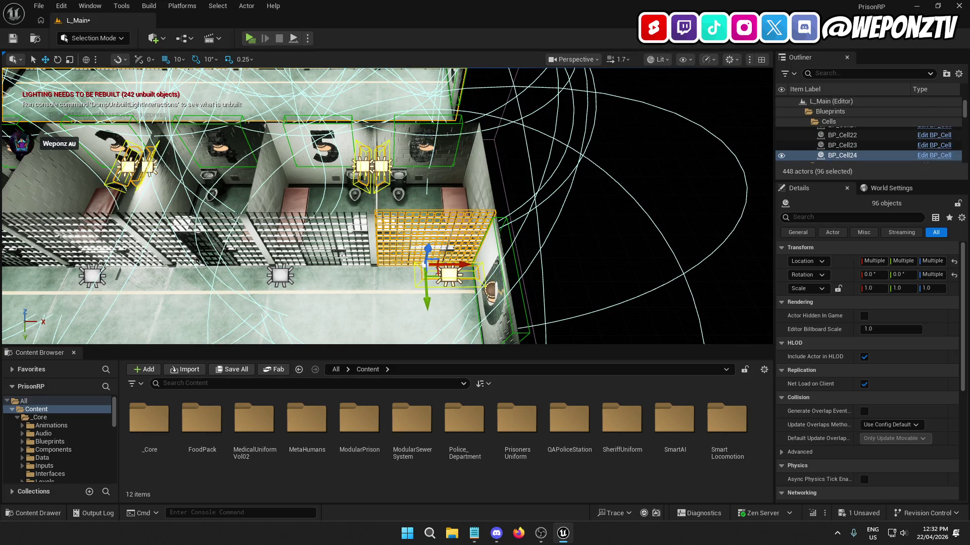
left_click(335, 251, "ctrl")
left_click(279, 275, "ctrl")
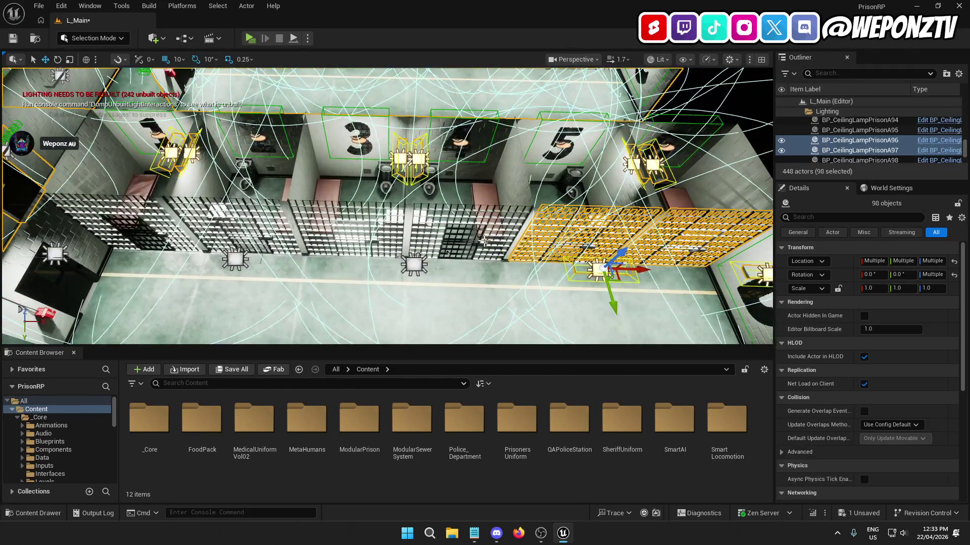
left_click(484, 241, "ctrl")
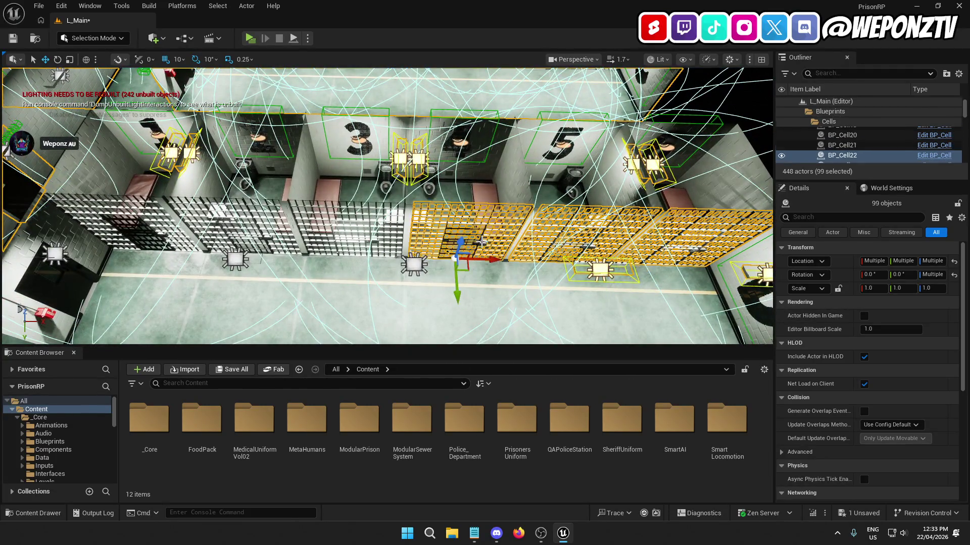
left_click(413, 263, "ctrl")
left_click(374, 238, "ctrl")
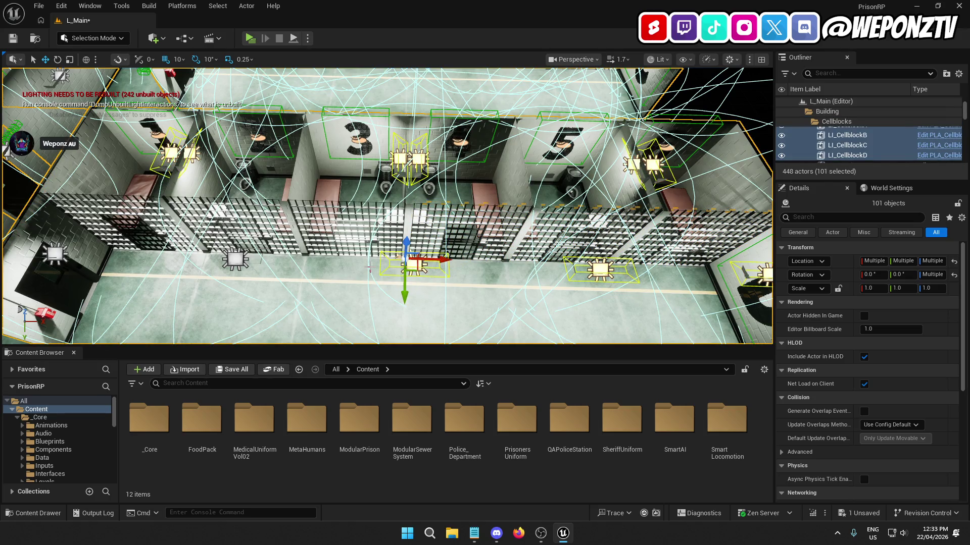
key("ctrl+z")
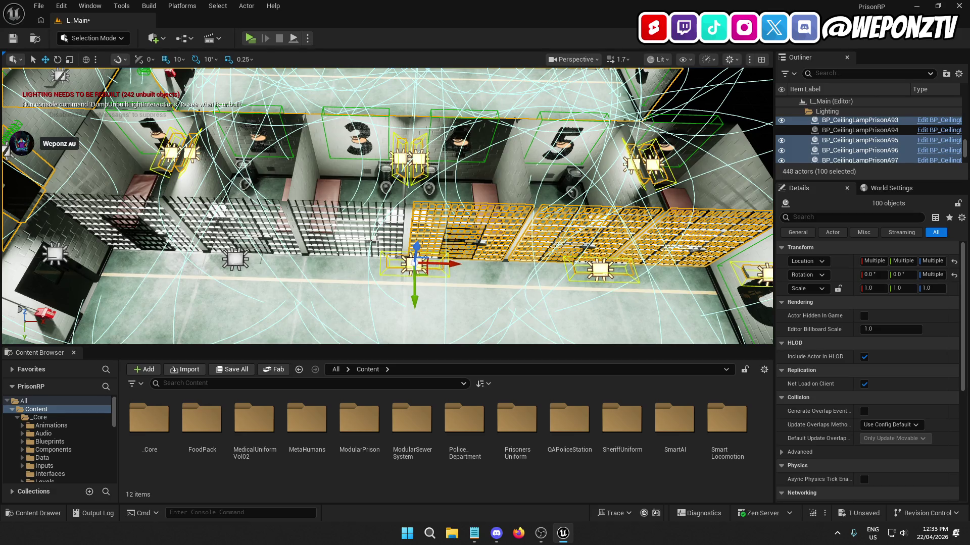
left_click(374, 240, "ctrl")
Step: Add further cell bars, corridor lamps, the prison door and a corridor wall
mouse_move(372, 280)
left_mouse_down()
mouse_move(353, 267)
mouse_move(374, 278)
left_mouse_up()
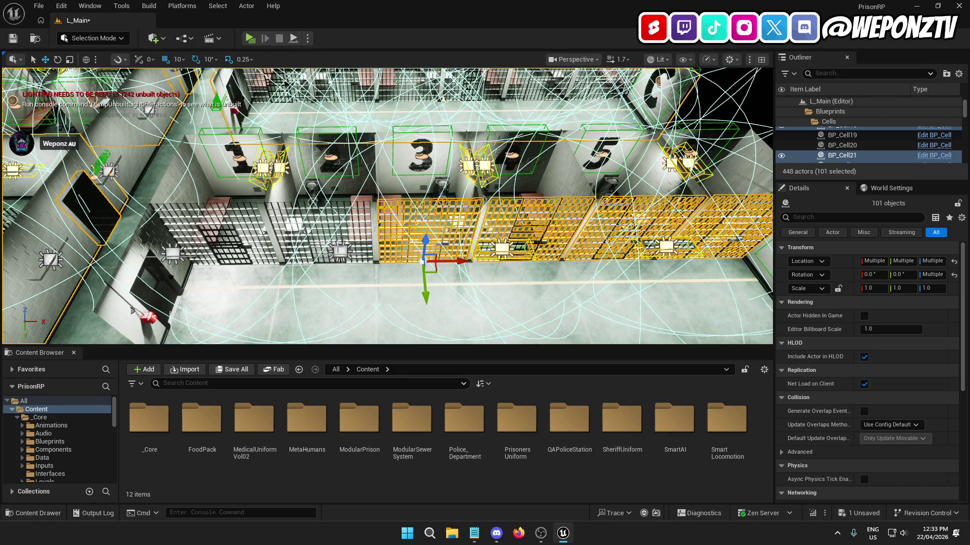
left_click(339, 249, "ctrl")
left_click_drag(339, 249, 356, 255)
left_click(355, 221, "ctrl")
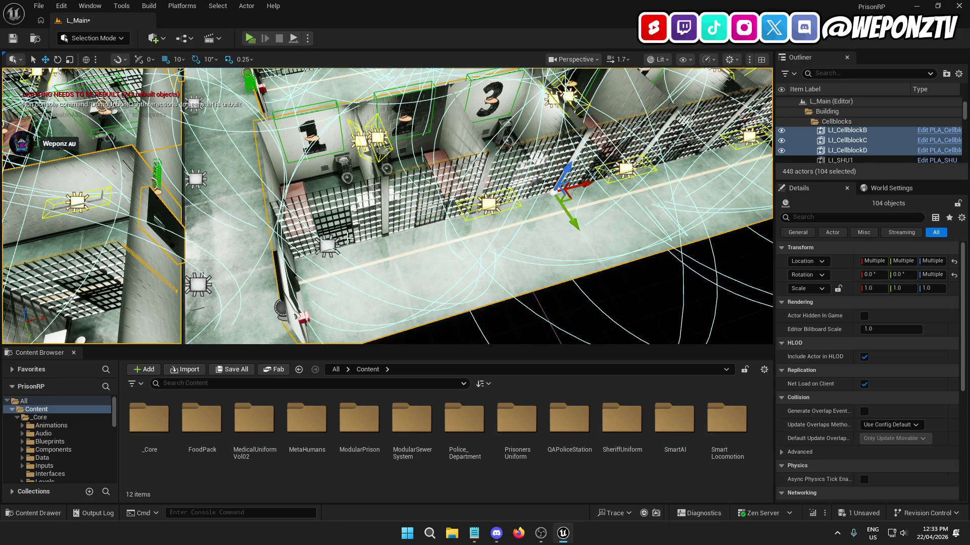
left_click(372, 251, "ctrl")
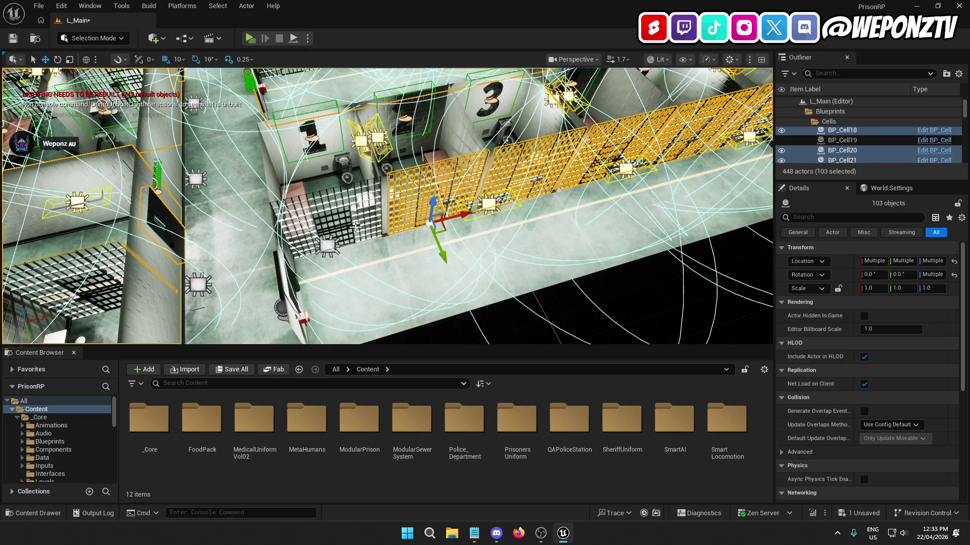
left_click(356, 226, "ctrl")
left_click(336, 247, "ctrl")
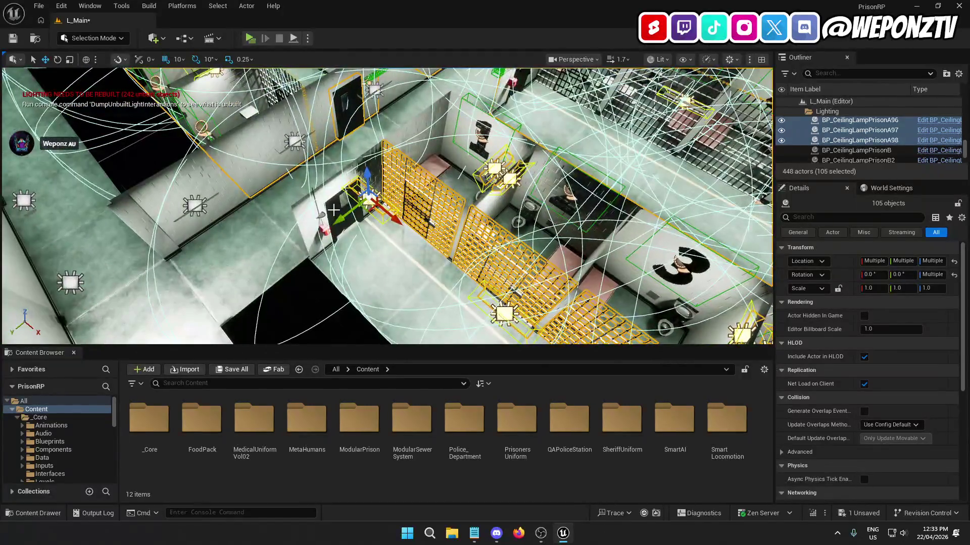
left_click(335, 233, "ctrl")
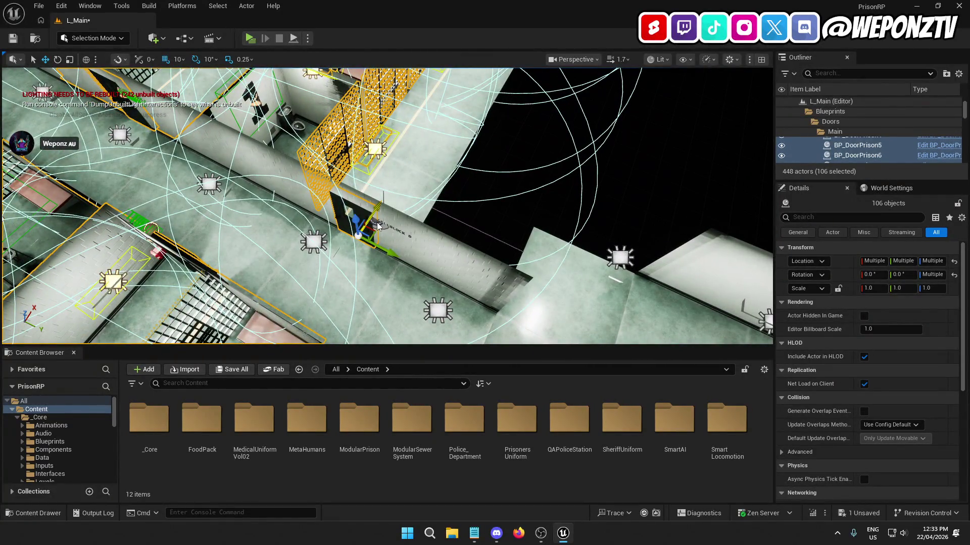
left_click(377, 226, "ctrl")
left_click(426, 170, "ctrl")
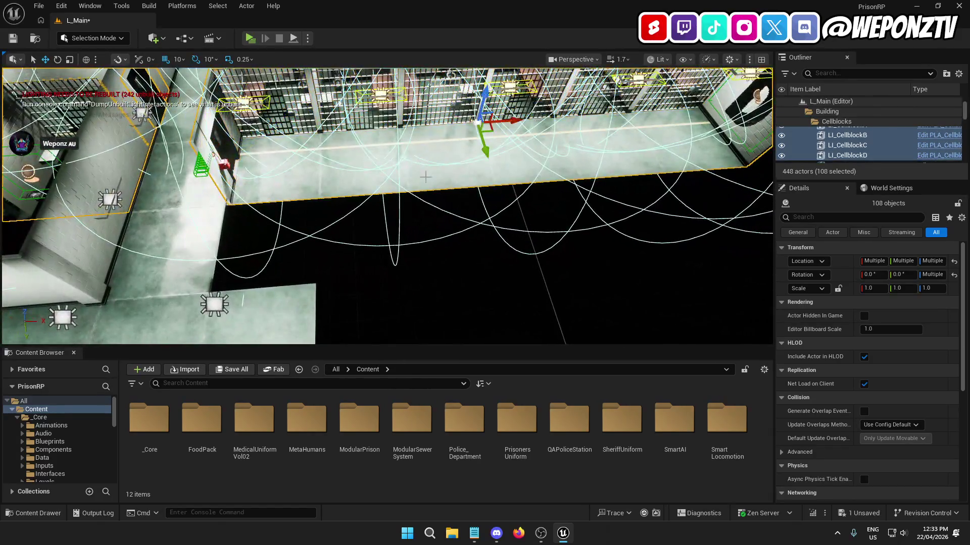
scroll(425, 170, "down", 10)
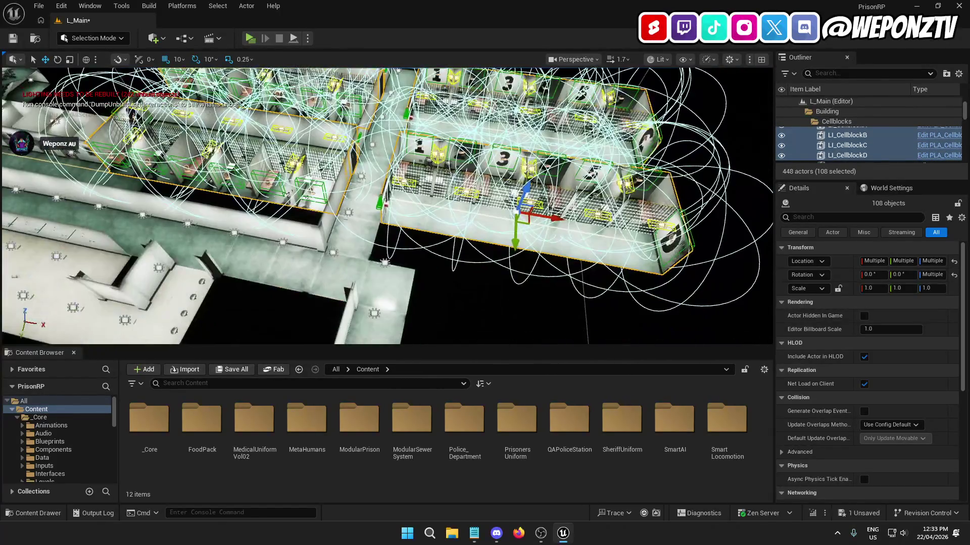
scroll(386, 206, "up", 10)
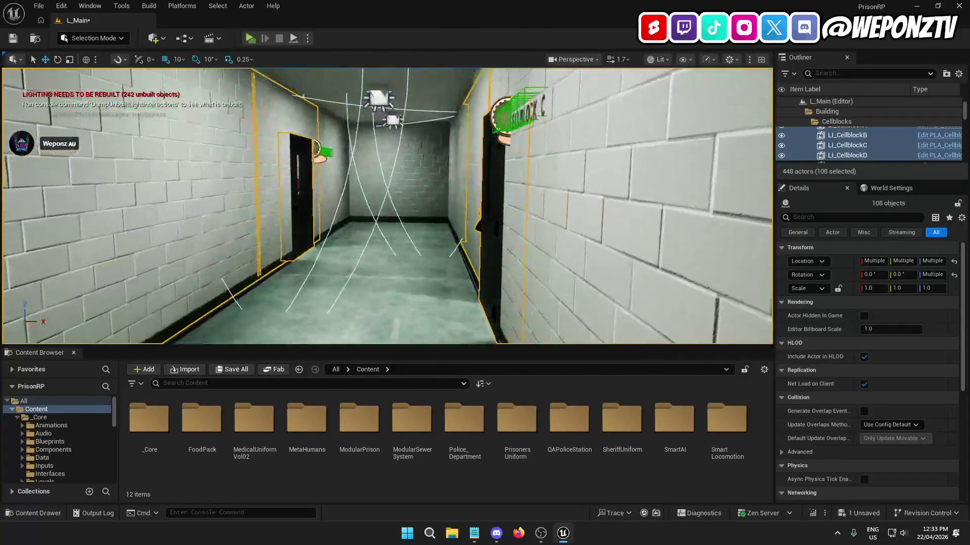
scroll(396, 192, "up", 2)
left_click(333, 189, "ctrl")
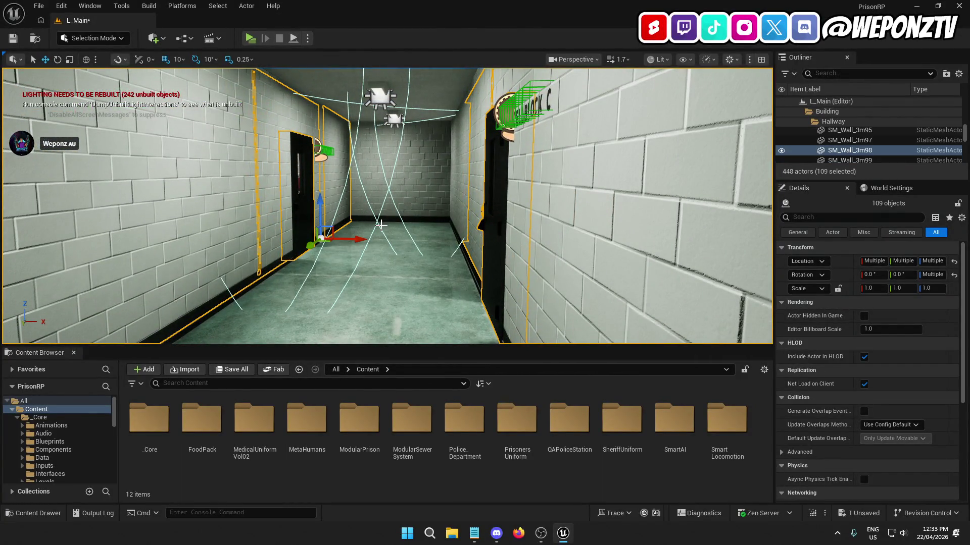
Step: Add the corridor walls, the right-side door wall and ceiling lamps to the hallway selection
left_click(450, 188, "ctrl")
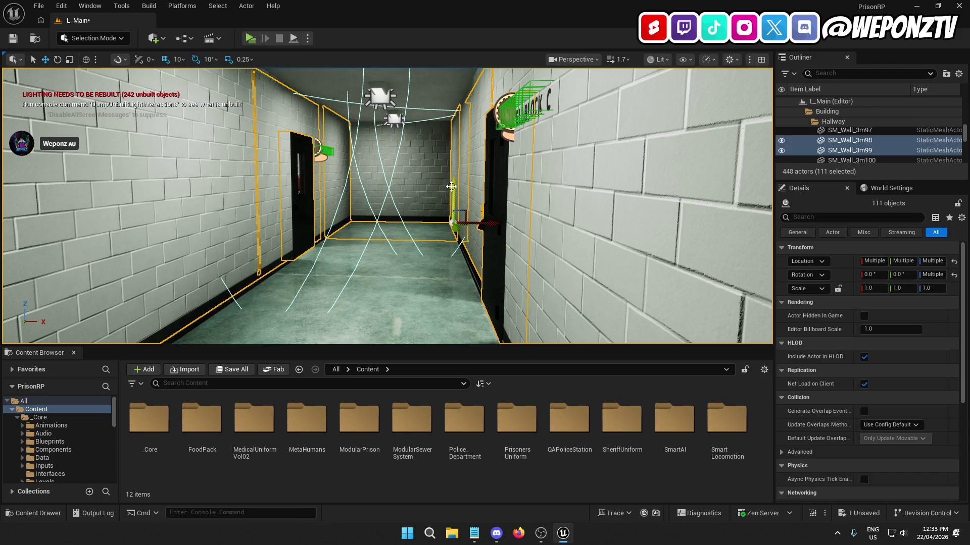
left_click(400, 161, "ctrl")
left_click(394, 119, "ctrl")
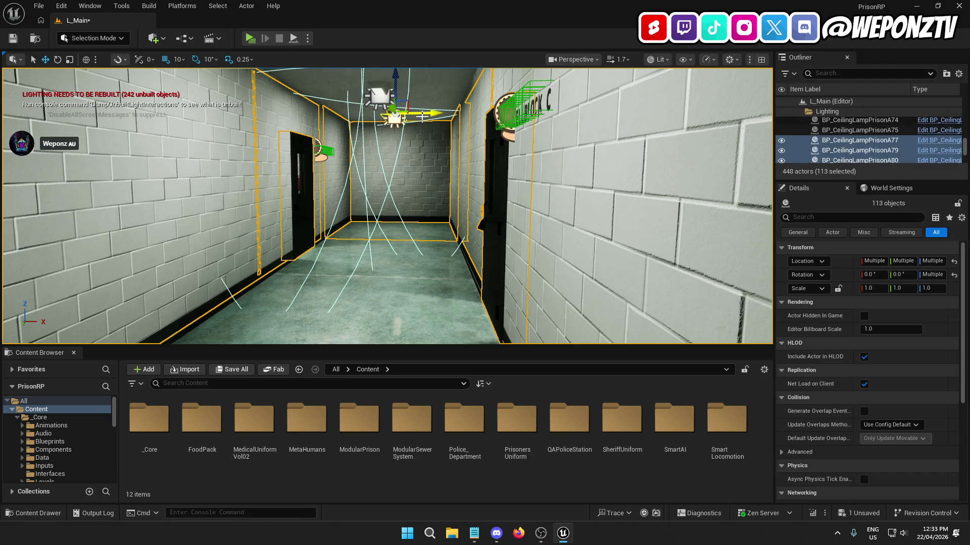
left_click(423, 121, "ctrl")
scroll(388, 206, "up", 3)
mouse_move(466, 153)
left_mouse_down()
mouse_move(439, 151)
mouse_move(457, 139)
mouse_move(466, 152)
left_mouse_up()
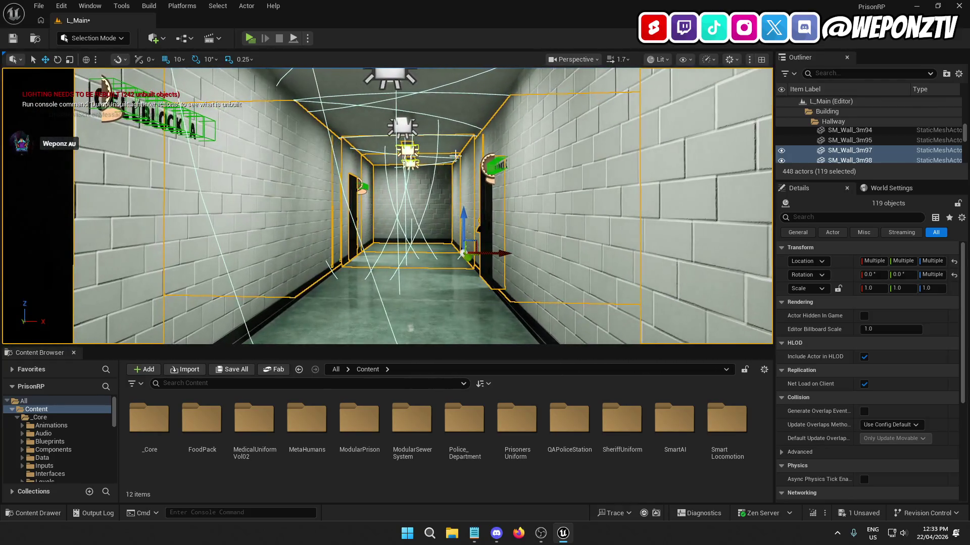
left_click(327, 237, "ctrl")
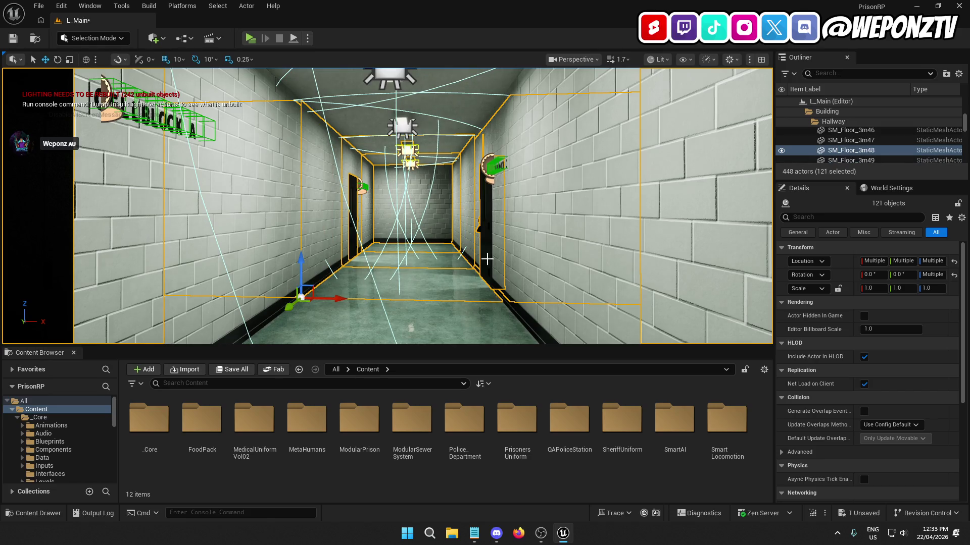
left_click(497, 258, "ctrl")
left_click(402, 126, "ctrl")
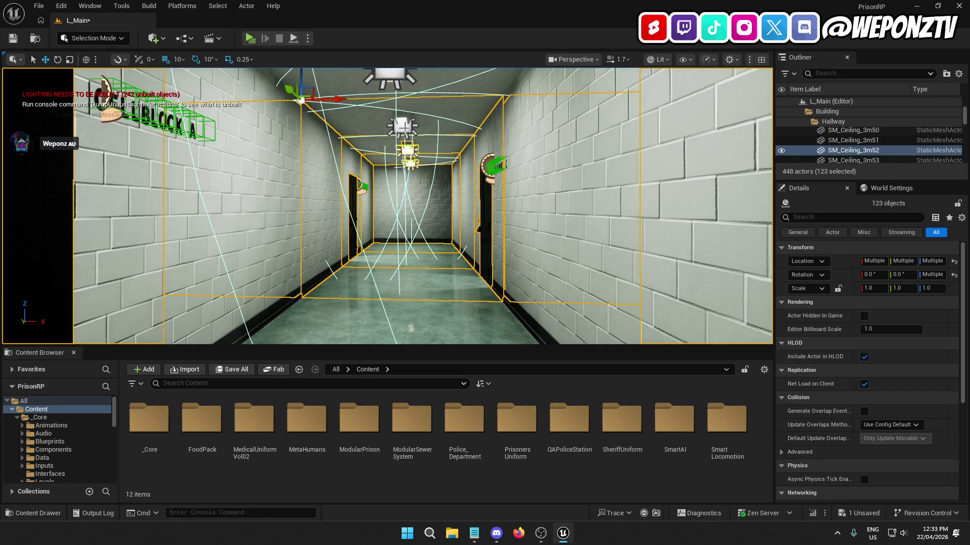
left_click(408, 150, "ctrl")
Step: Add more corridor walls, floor pieces, ceiling lamps and door-wall pieces to the hallway group
scroll(404, 152, "up", 5)
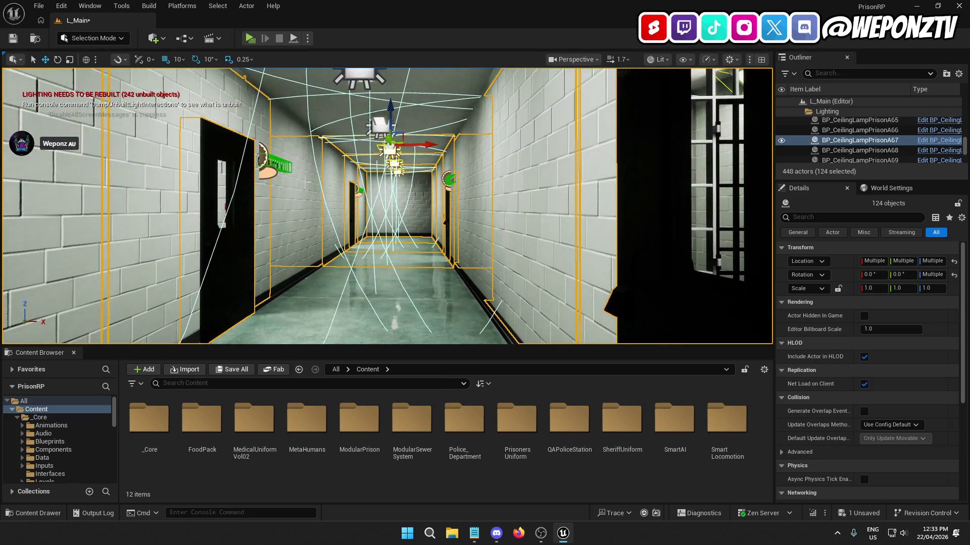
left_click(309, 168, "ctrl")
left_click(359, 77, "ctrl")
left_click(379, 125, "ctrl")
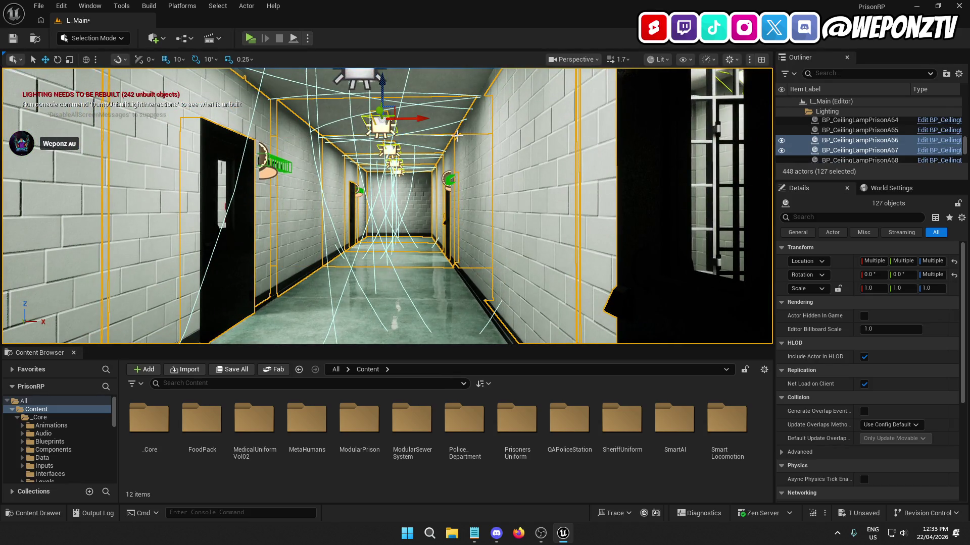
left_click(474, 184, "ctrl")
left_click(409, 282, "ctrl")
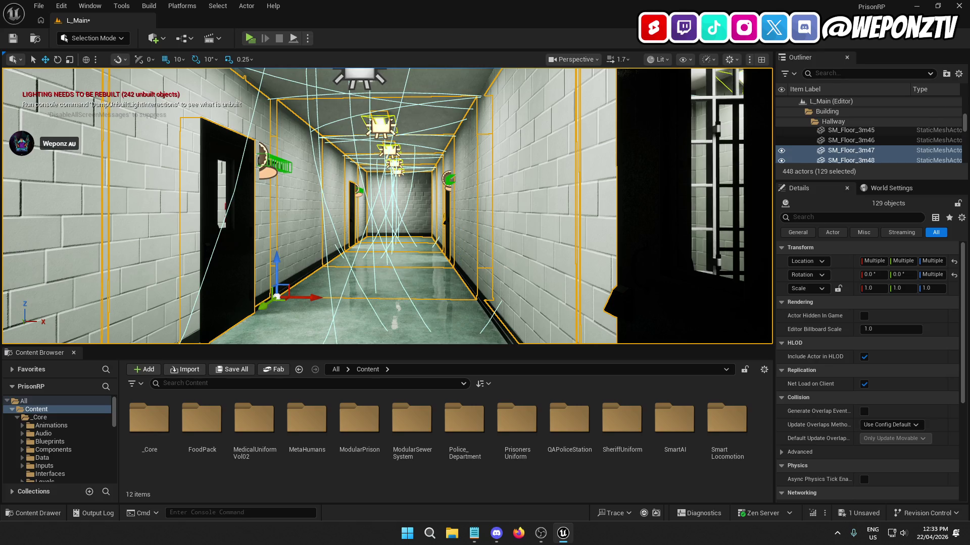
left_click(321, 221, "ctrl")
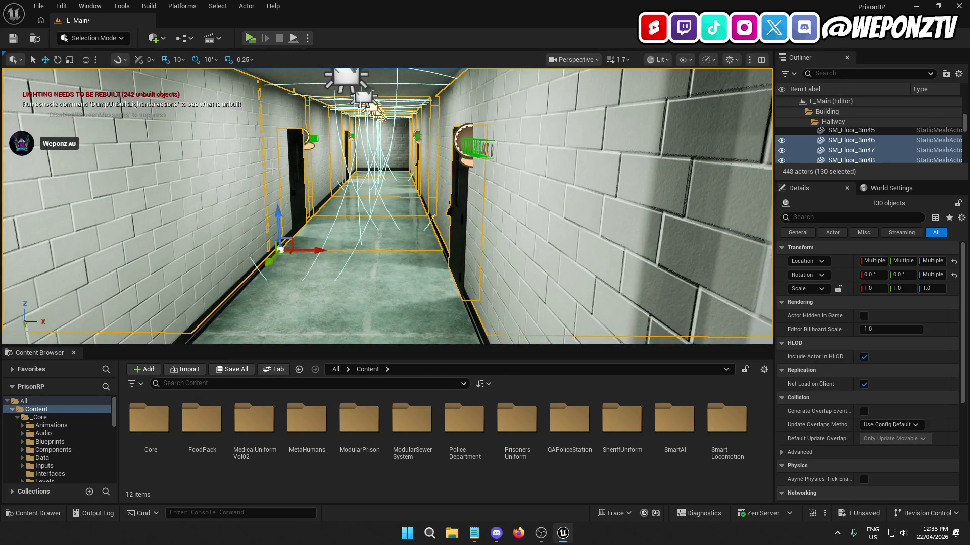
left_click(292, 170, "ctrl")
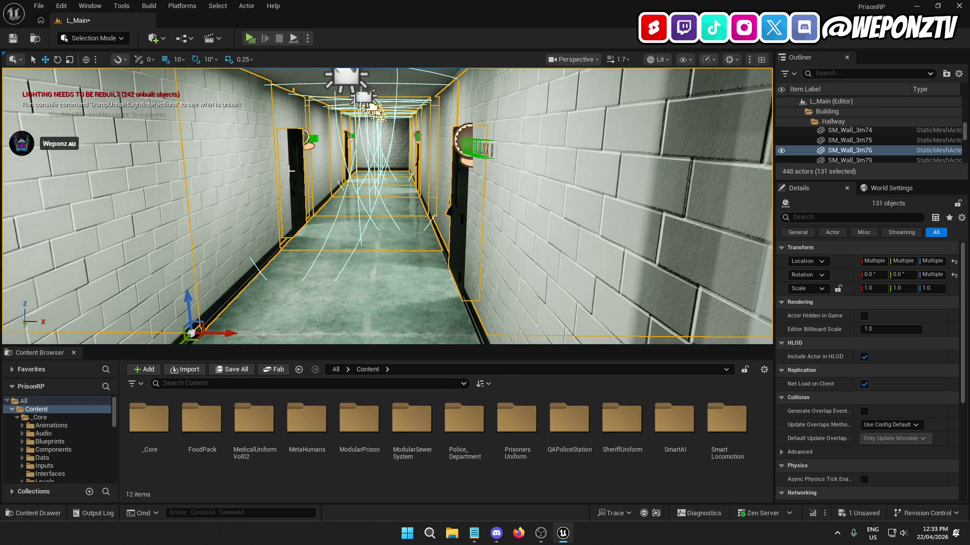
left_click(287, 117, "ctrl")
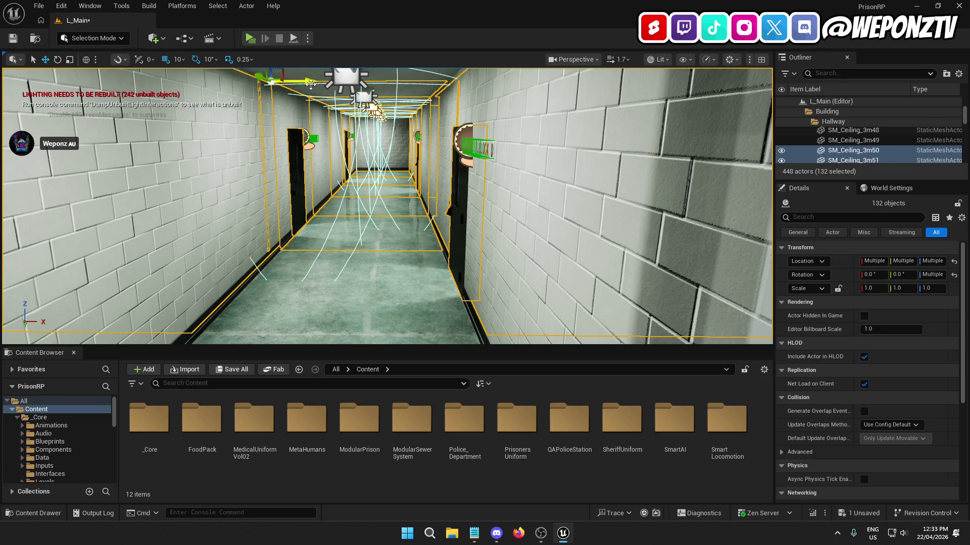
left_click(406, 123, "ctrl")
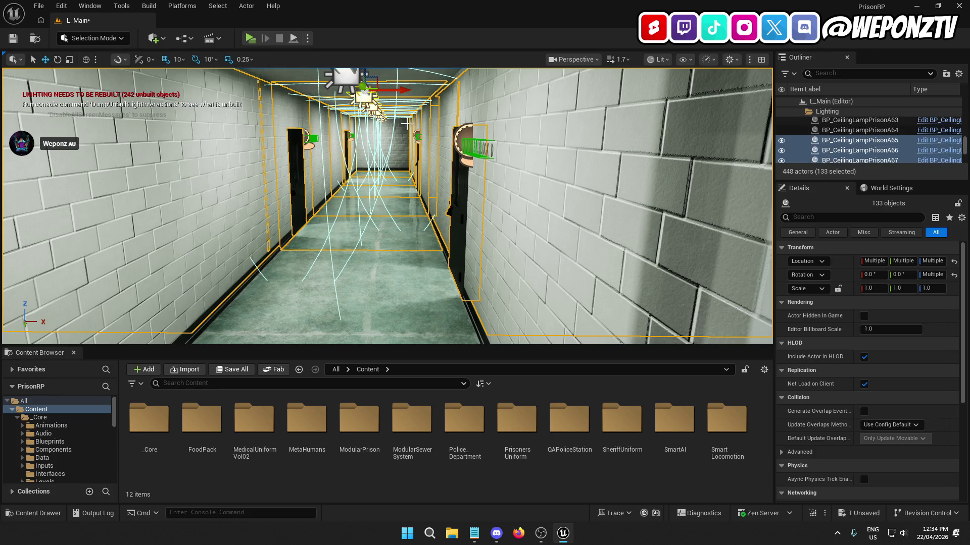
left_click(442, 135, "ctrl")
left_click(288, 272, "ctrl")
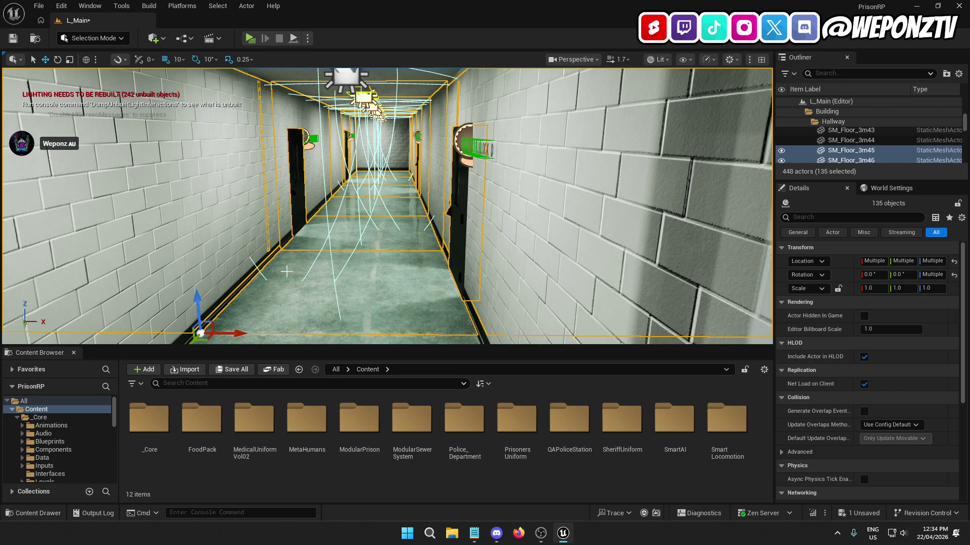
left_click(231, 207, "ctrl")
left_click(459, 227, "ctrl")
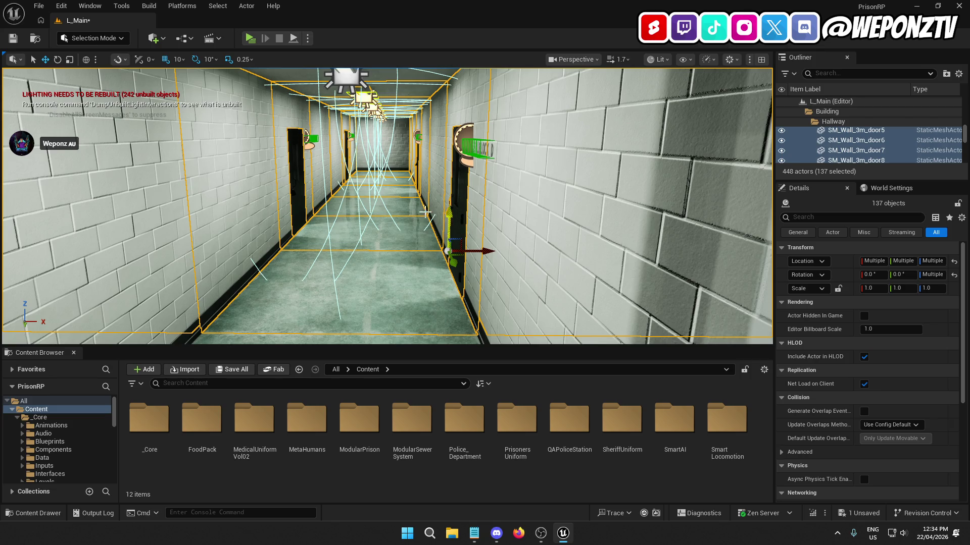
Step: Add ceiling piece SM_Ceiling_3m48, wall SM_Wall_3m74, more walls, lamps, a column and floor
scroll(378, 142, "down", 2)
left_click(378, 142, "ctrl")
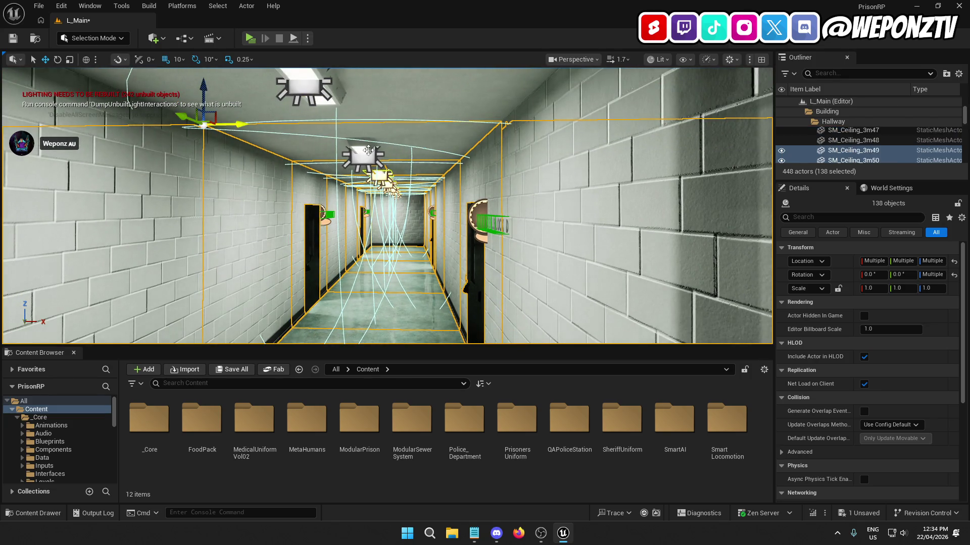
left_click(368, 150, "ctrl")
scroll(368, 150, "down", 3)
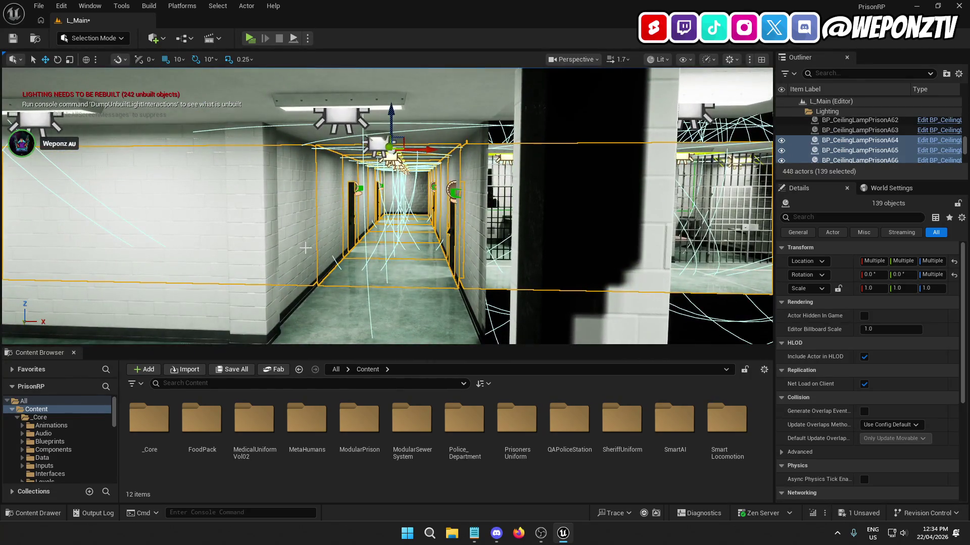
left_click(305, 248, "ctrl")
left_click(357, 313, "ctrl")
left_click(470, 258, "ctrl")
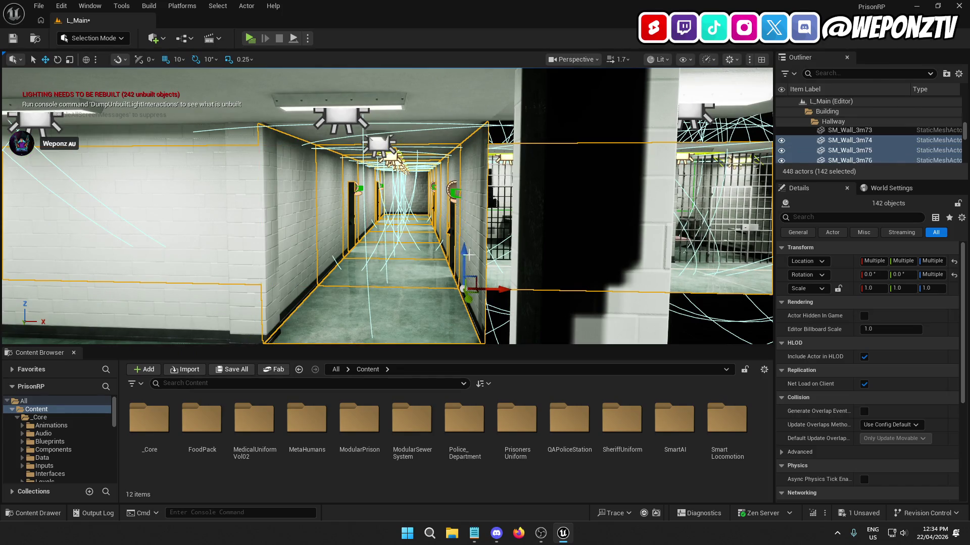
left_click(413, 138, "ctrl")
left_click(379, 145, "ctrl")
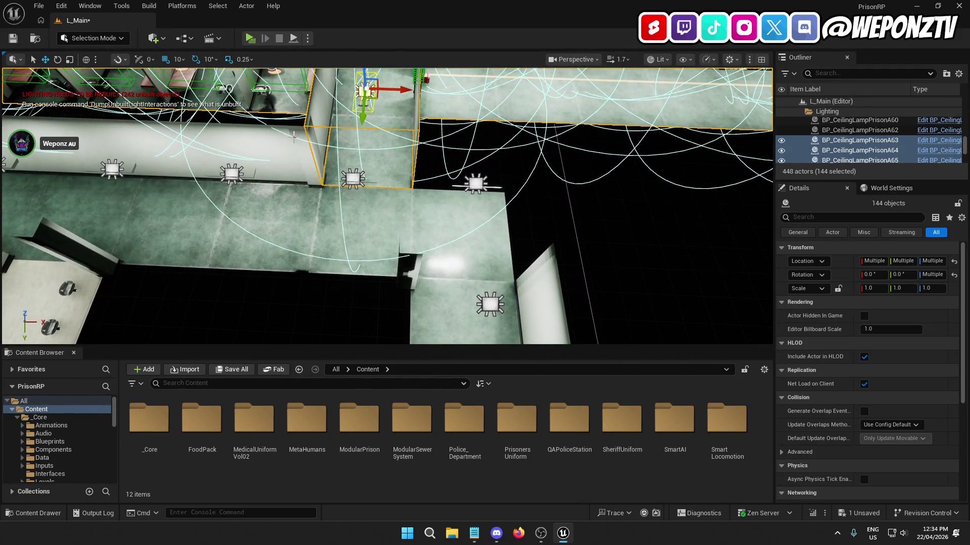
left_click(380, 174, "ctrl")
left_click(380, 174, "ctrl")
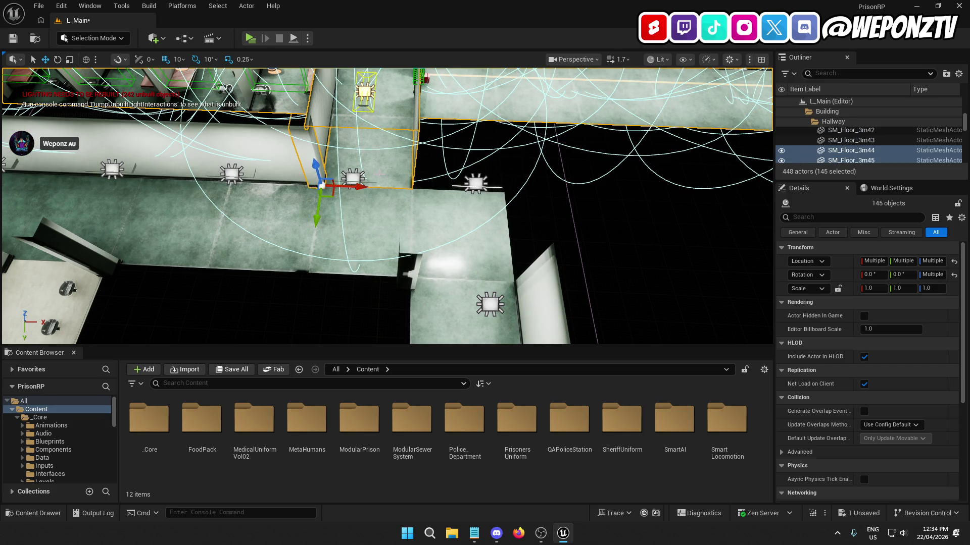
scroll(364, 189, "down", 10)
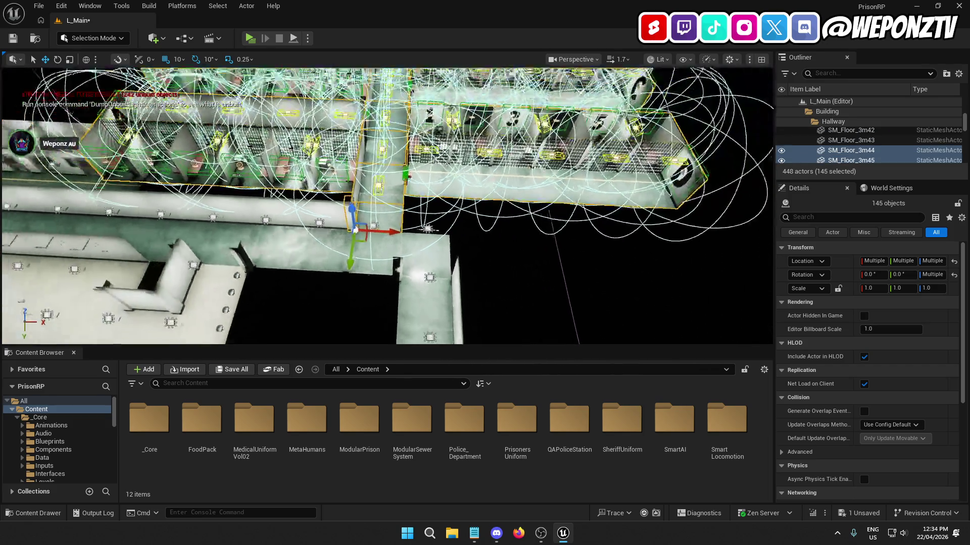
Step: Slide the grouped hallway pieces along X to line up with the cell block, then deselect
mouse_move(399, 239)
left_mouse_down()
mouse_move(732, 239)
mouse_move(439, 245)
left_mouse_up()
scroll(430, 242, "up", 10)
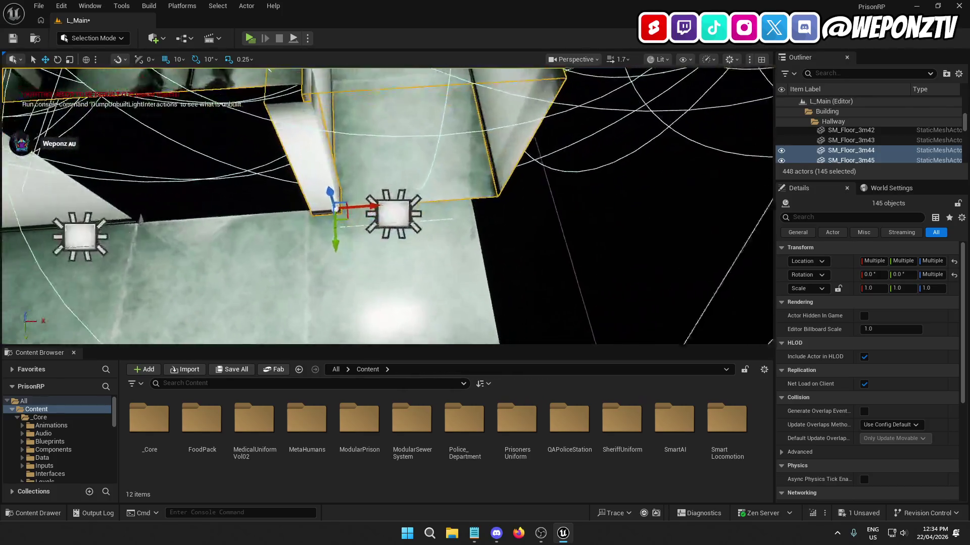
scroll(358, 212, "up", 1)
left_click_drag(349, 209, 307, 211)
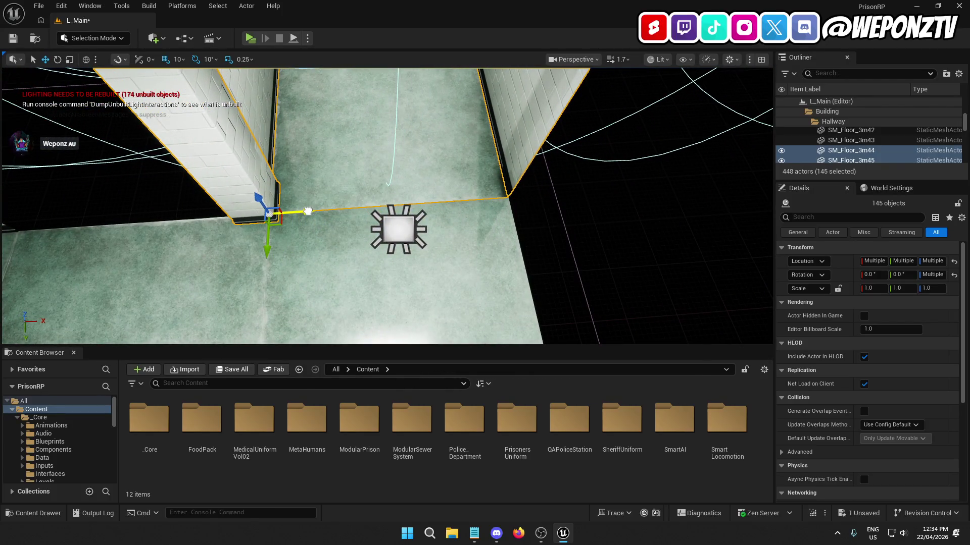
left_click(530, 232)
scroll(533, 230, "down", 10)
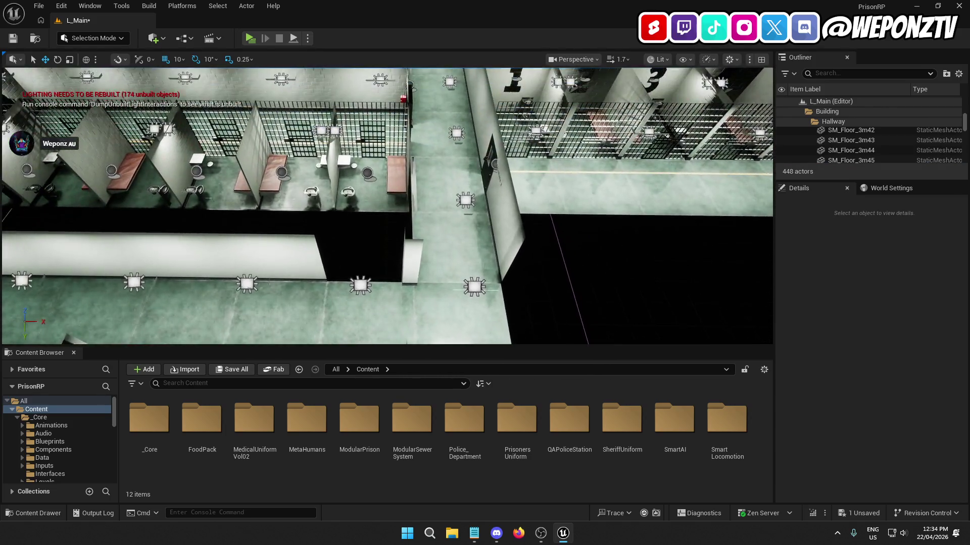
Step: Select three SM_Plinth_3m floor plinth strips around the cells to inspect them
scroll(387, 206, "up", 10)
scroll(536, 228, "down", 8)
scroll(536, 229, "up", 10)
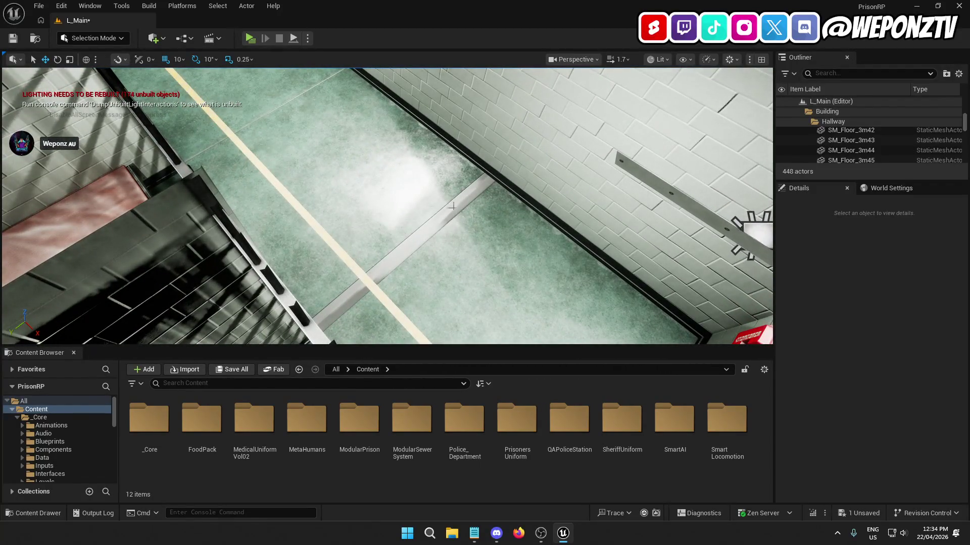
left_click(451, 207)
scroll(470, 222, "down", 8)
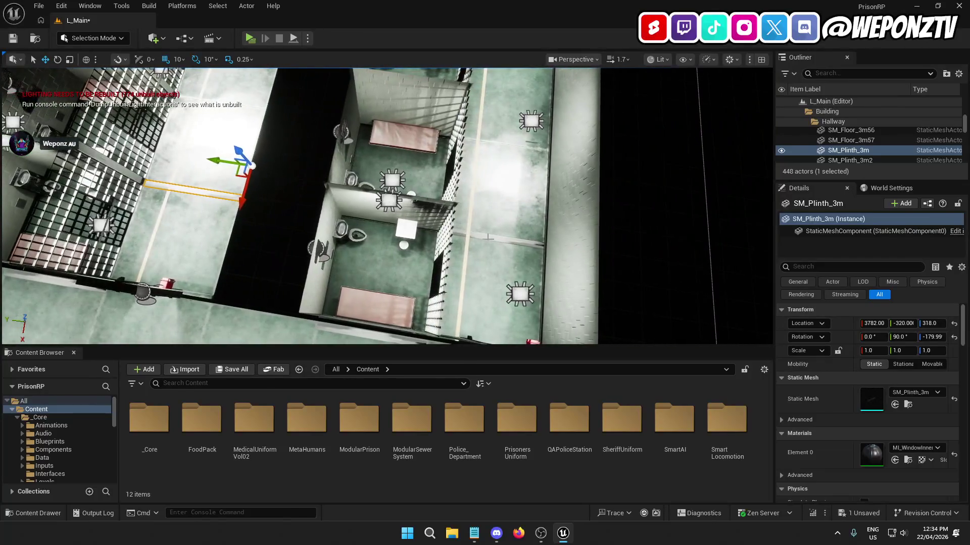
left_click(487, 237, "ctrl")
scroll(488, 236, "up", 5)
scroll(488, 237, "up", 6)
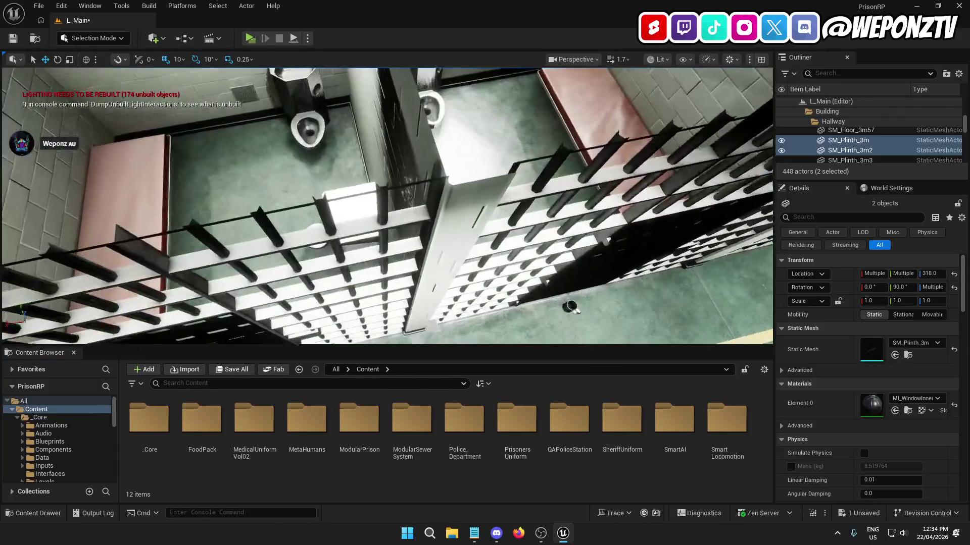
scroll(387, 206, "down", 5)
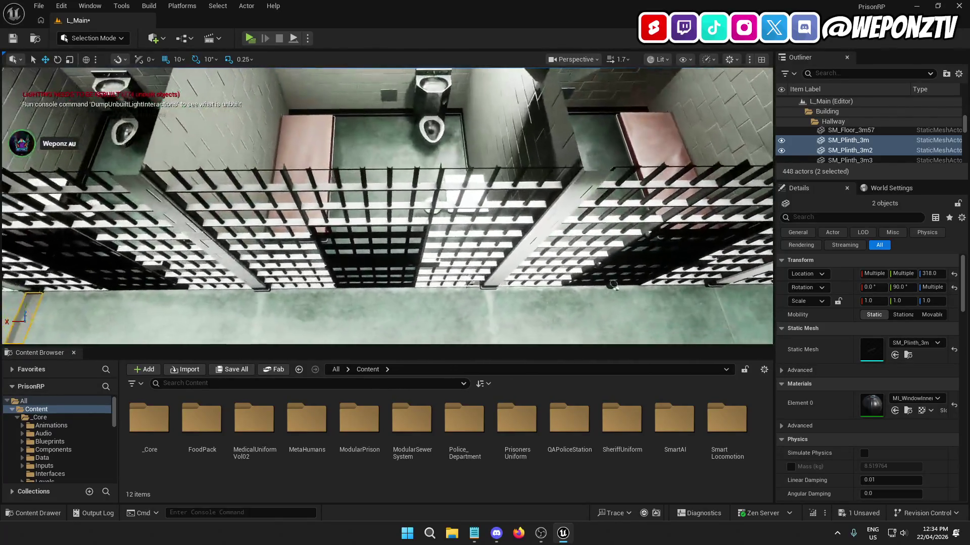
left_click_drag(626, 167, 603, 166)
left_click(870, 145)
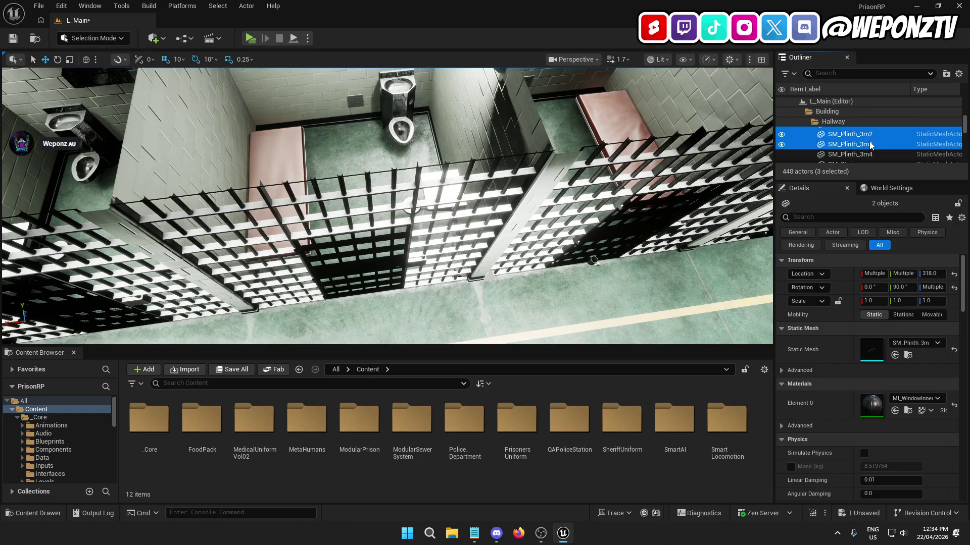
left_click_drag(769, 174, 527, 194)
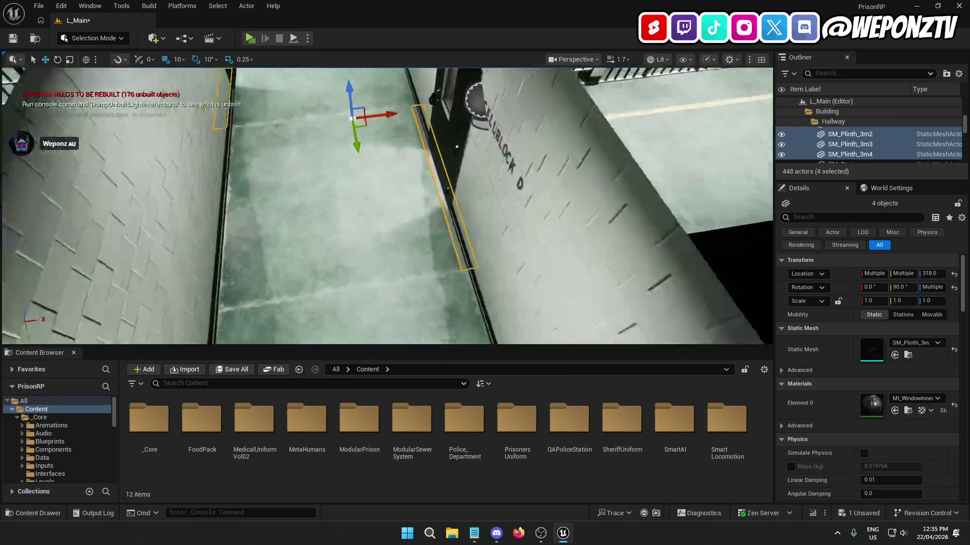
Step: Duplicate a 3 m corridor wall piece with Ctrl+D
left_click_drag(527, 194, 515, 197)
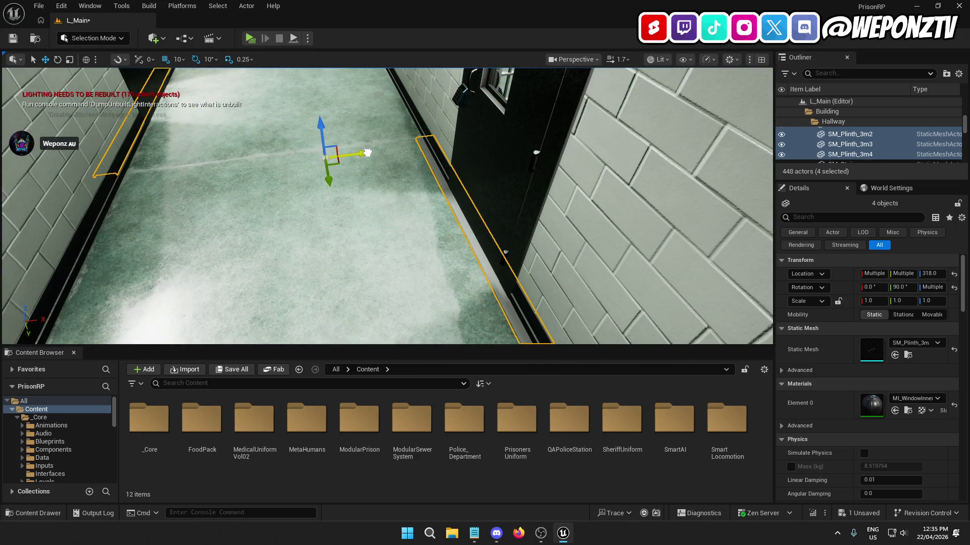
mouse_move(371, 155)
left_mouse_down()
mouse_move(364, 141)
mouse_move(353, 172)
mouse_move(319, 144)
mouse_move(311, 154)
left_mouse_up()
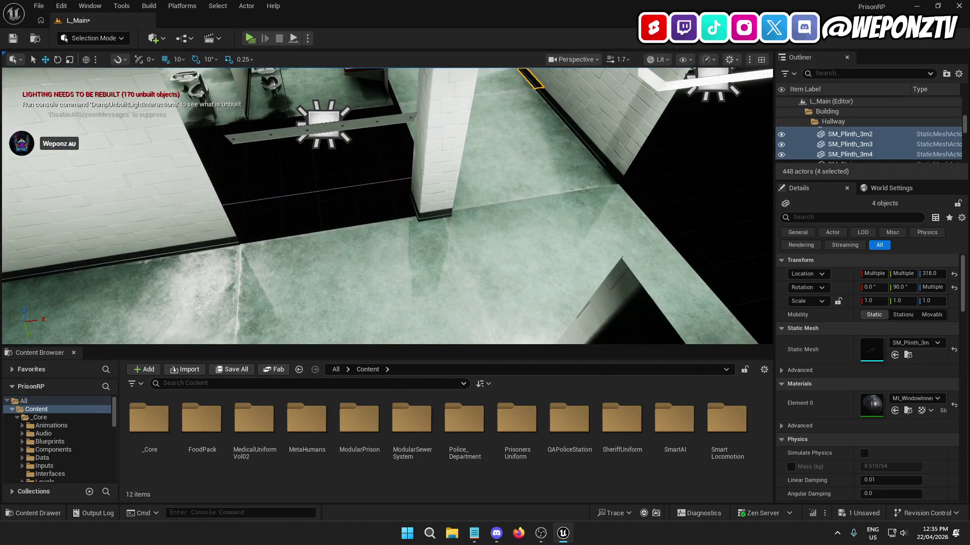
left_click(179, 205)
key("ctrl+d")
mouse_move(42, 281)
left_mouse_down()
mouse_move(96, 222)
mouse_move(101, 243)
left_mouse_up()
Step: Slide the copied wall along X and Y into the corridor gap, ending at Y 580
left_click_drag(159, 214, 328, 224)
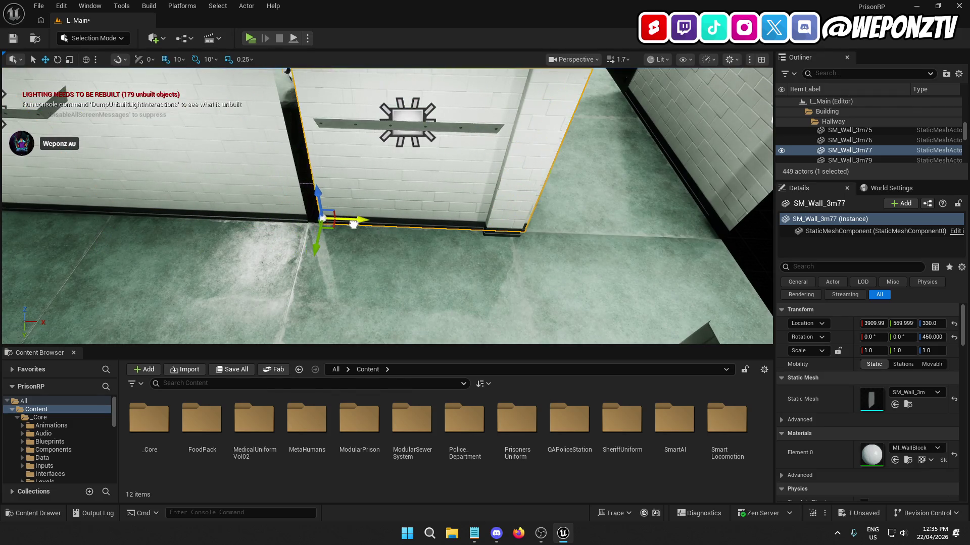
left_click_drag(384, 282, 280, 282)
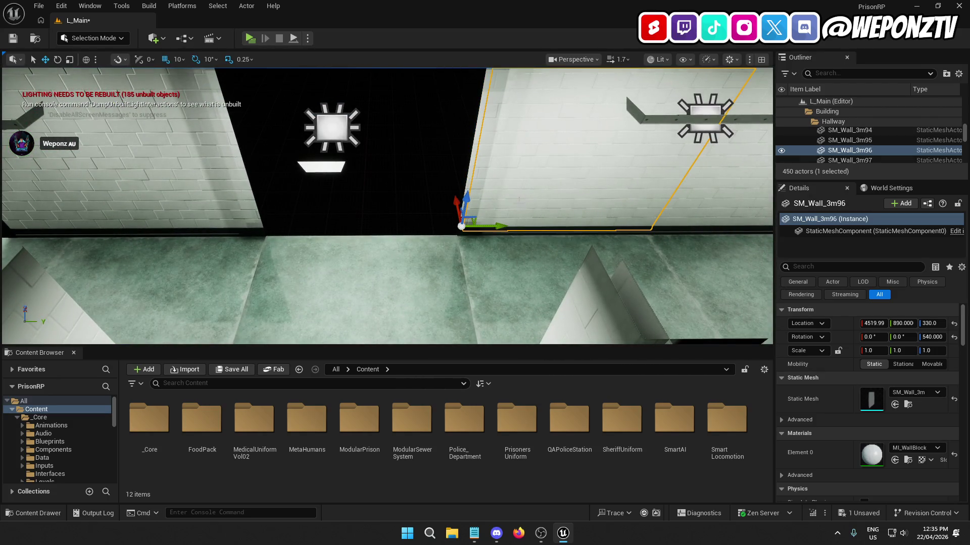
left_click_drag(446, 204, 455, 204)
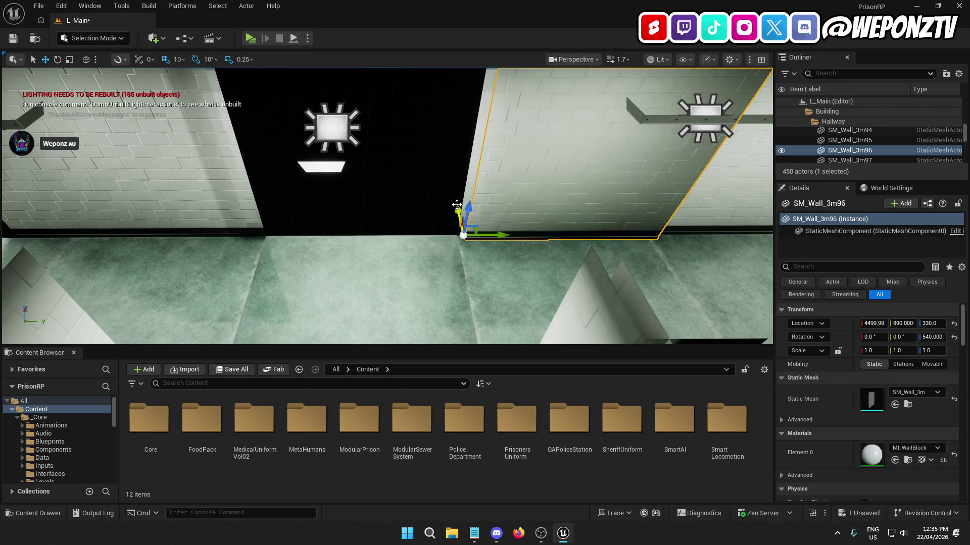
left_click_drag(502, 235, 305, 233)
left_click_drag(297, 233, 305, 233)
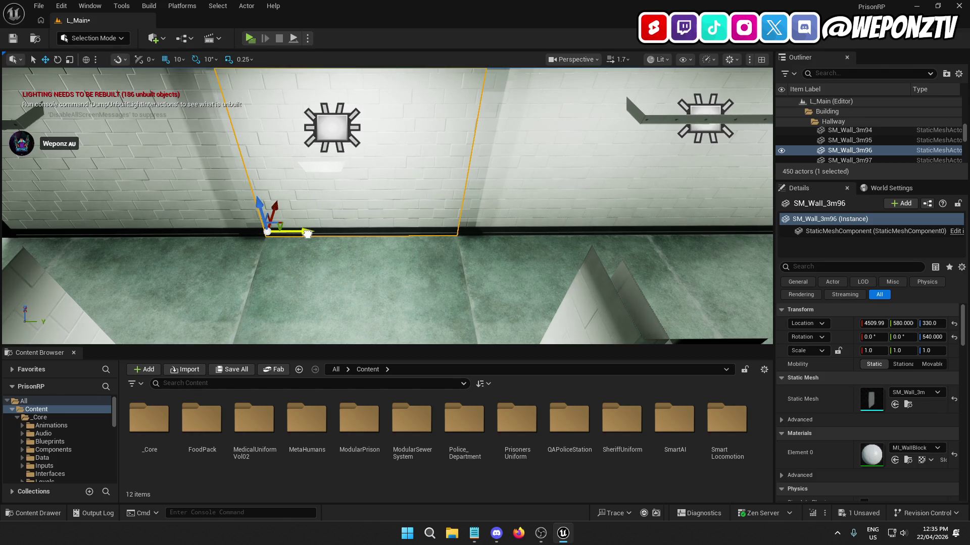
scroll(391, 222, "down", 5)
Step: Deselect the wall and select the BP_DoorPrison4 prison door to inspect it
left_click(392, 223)
mouse_move(435, 174)
left_mouse_down()
mouse_move(353, 182)
mouse_move(426, 161)
mouse_move(472, 84)
mouse_move(417, 90)
mouse_move(450, 95)
mouse_move(421, 96)
left_mouse_up()
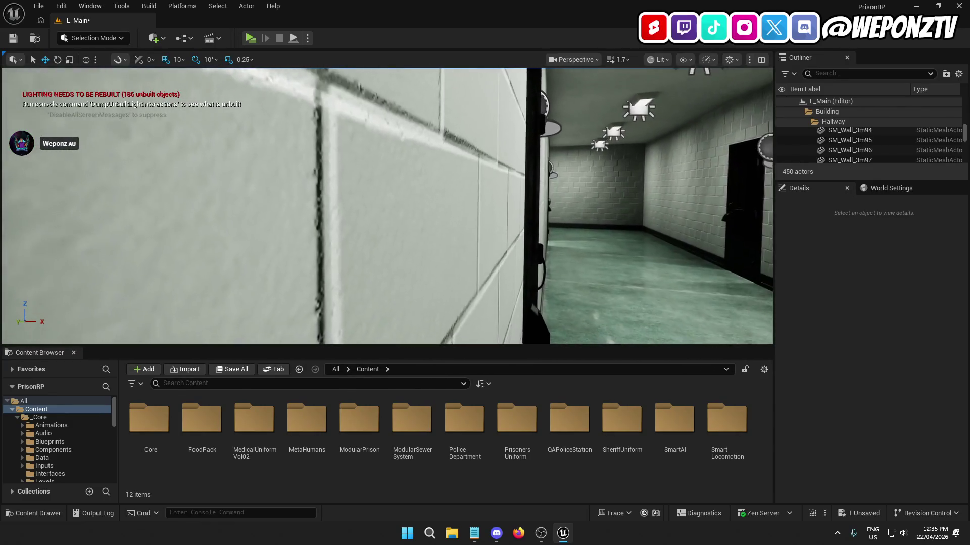
left_click(506, 172)
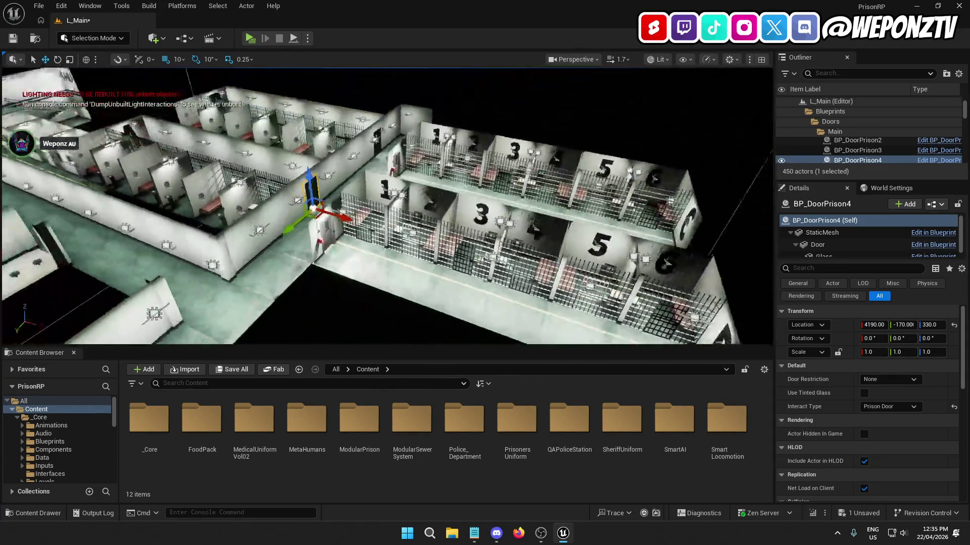
Step: Deselect the prison door, check the File menu, and orbit to a close oblique view of the cells
left_click(399, 126)
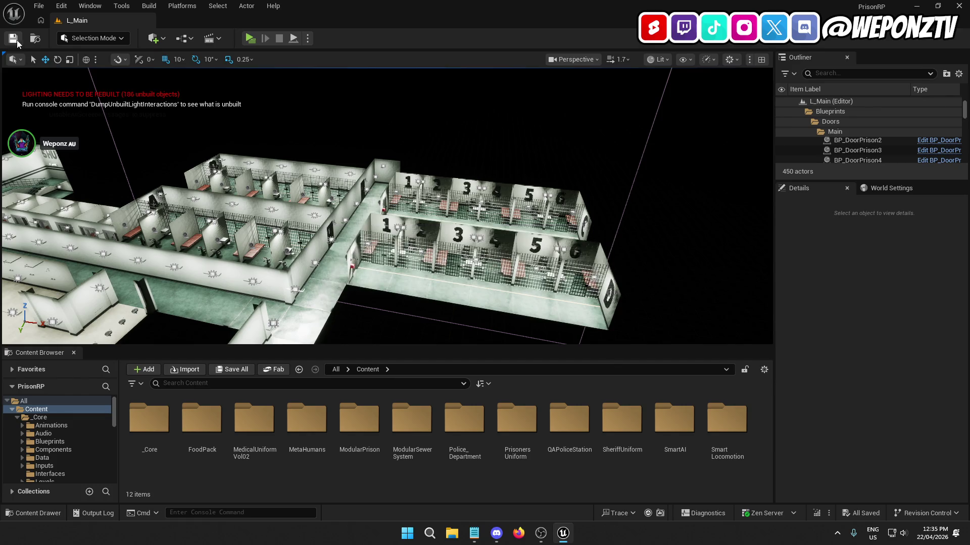
left_click(40, 6)
left_click(71, 153)
scroll(281, 237, "up", 10)
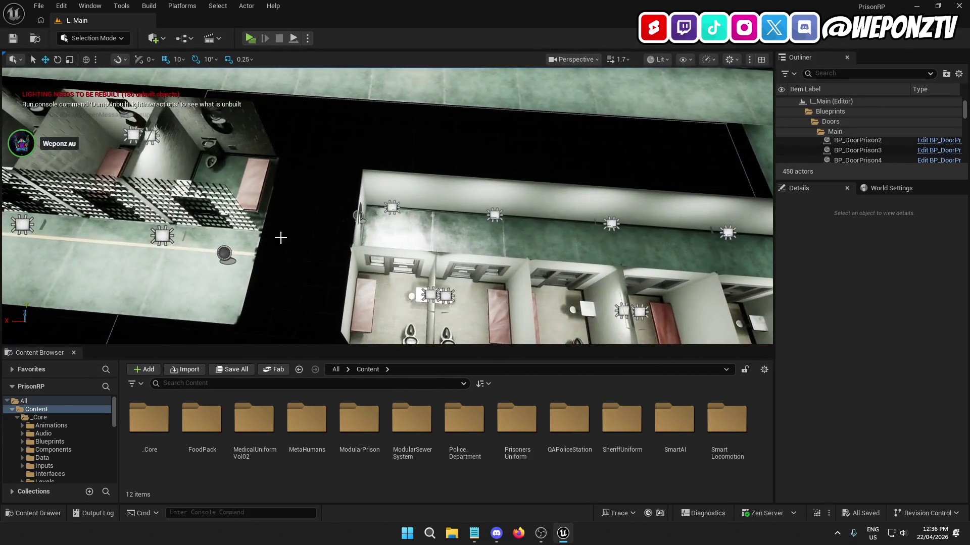
mouse_move(281, 237)
left_mouse_down()
mouse_move(238, 217)
mouse_move(222, 232)
mouse_move(168, 245)
left_mouse_up()
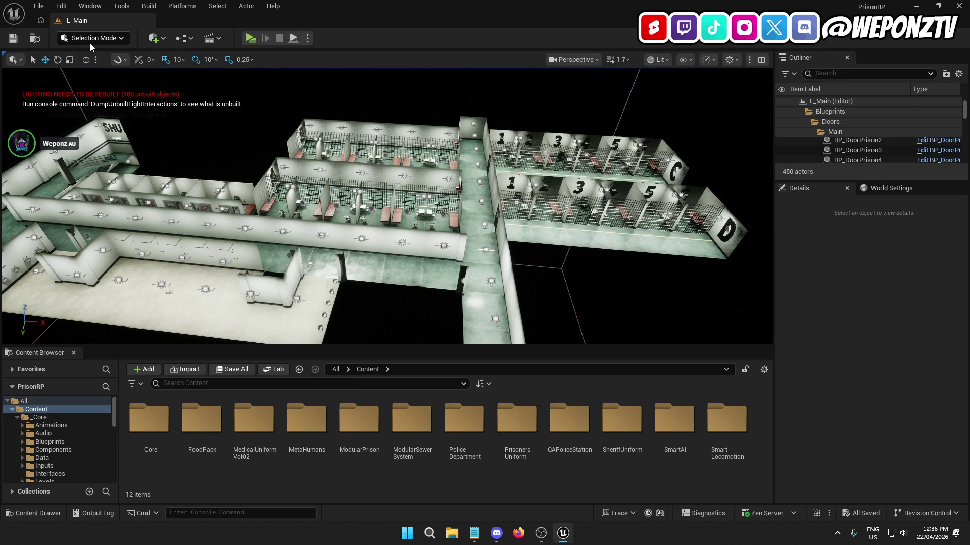
scroll(835, 101, "up", 5)
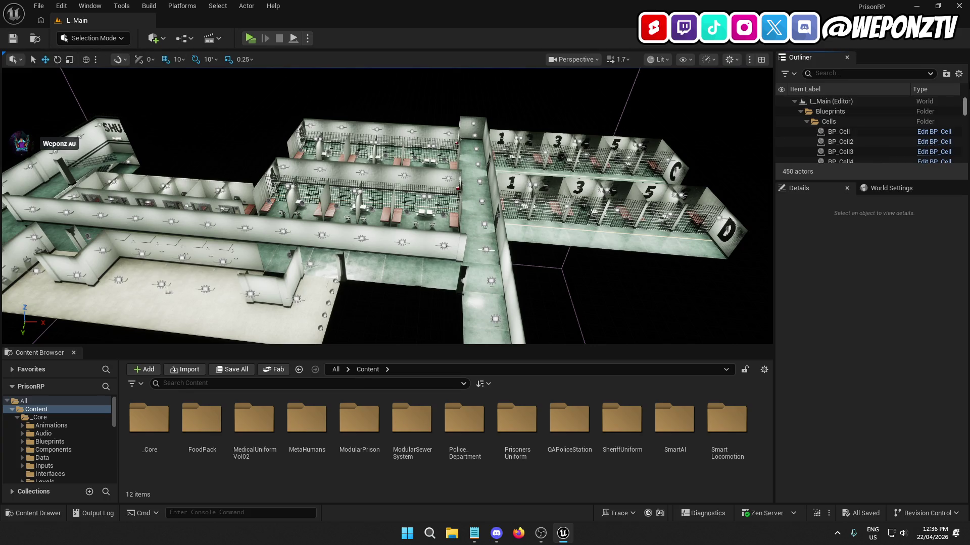
Step: Select L_Main and collapse the Cells, Main, Doors, Blueprints, Cellblocks, Building, Decals and Lighting folders
left_click(836, 100)
left_click(807, 124)
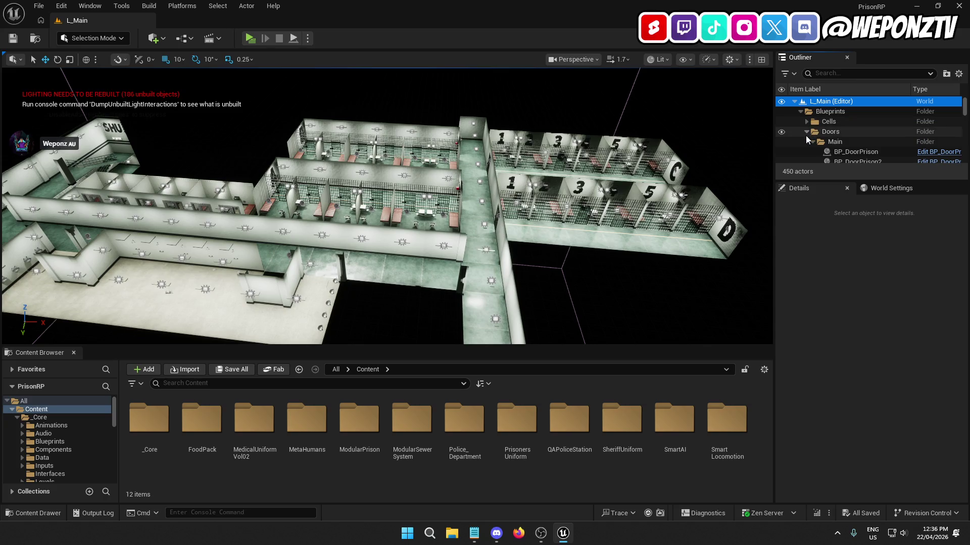
left_click(813, 141)
left_click(807, 132)
left_click(801, 111)
left_click(807, 131)
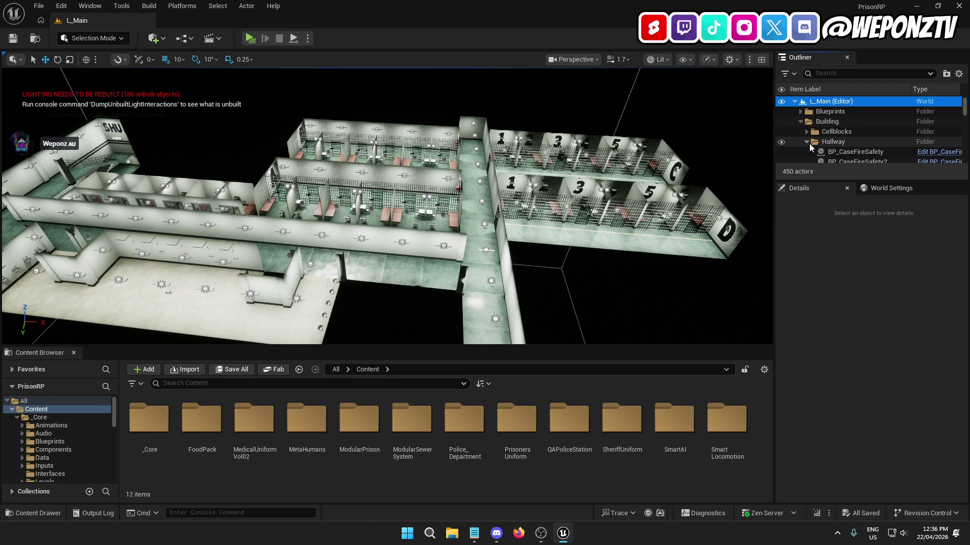
left_click(800, 122)
left_click(801, 130)
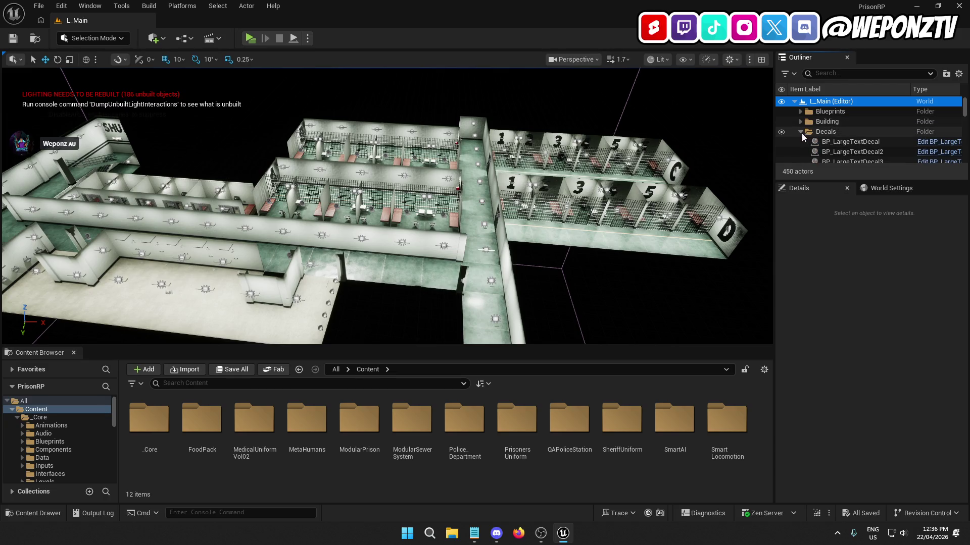
left_click(801, 142)
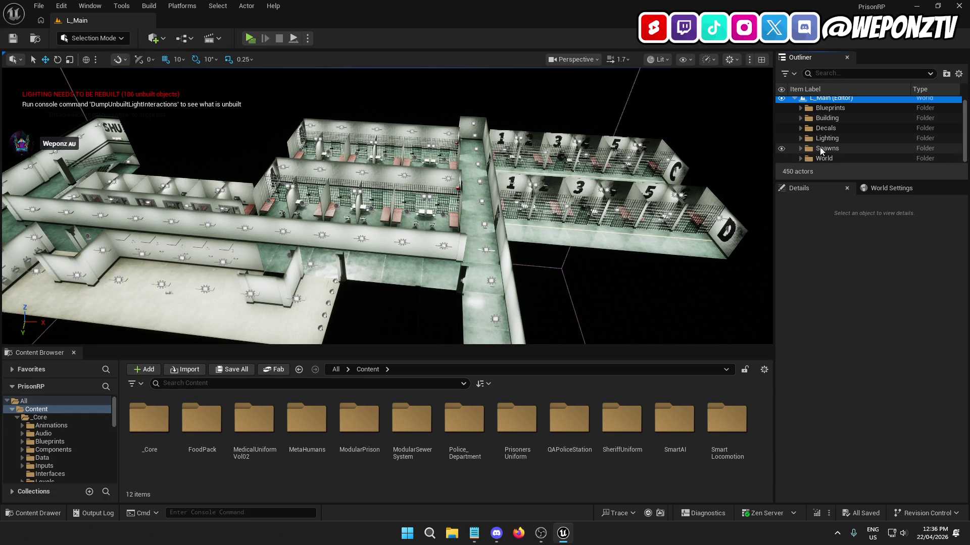
Step: Save the current level from the File menu, then bring up the Build menu
left_click(38, 6)
left_click(38, 127)
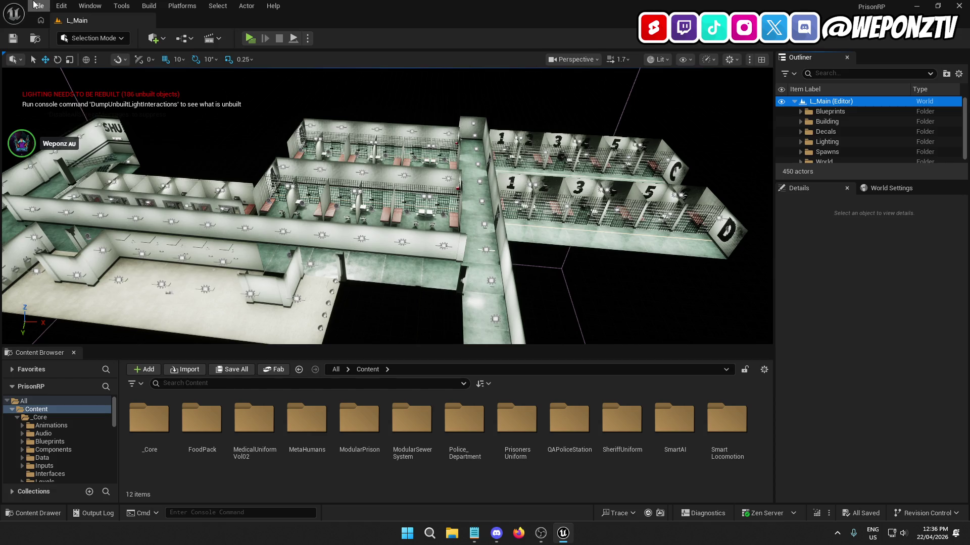
left_click(33, 5)
left_click(75, 143)
left_click(149, 5)
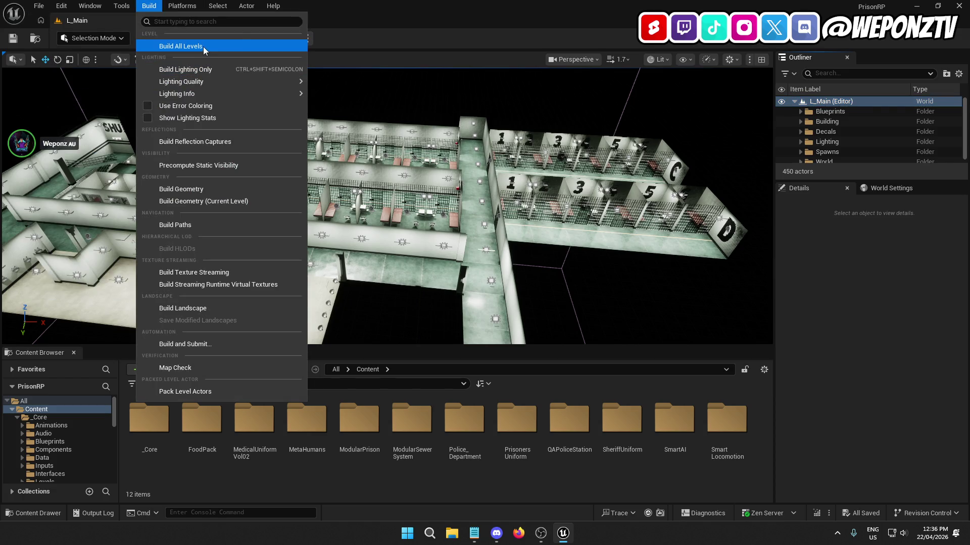
Step: Build all levels, then attempt Save All, continuing past the failed-package warnings
left_click(204, 47)
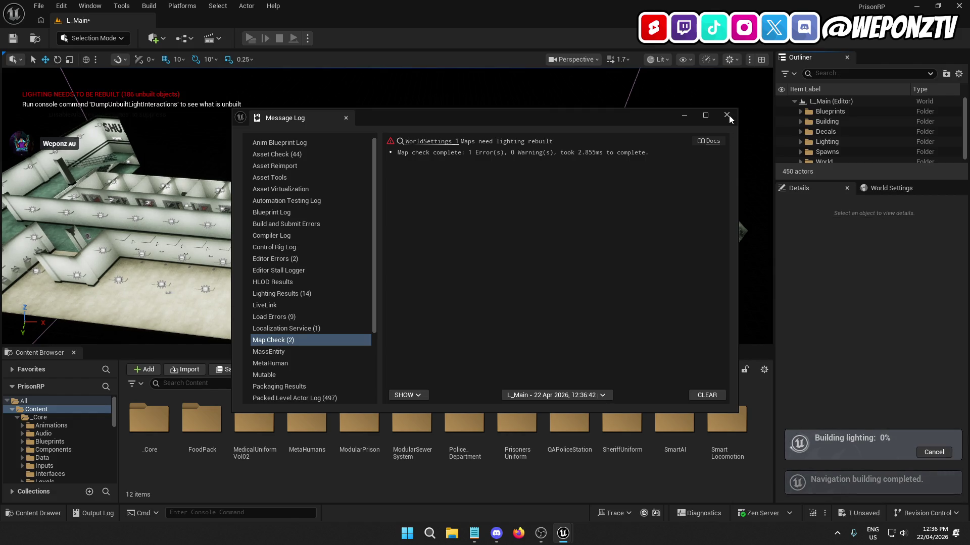
left_click(727, 115)
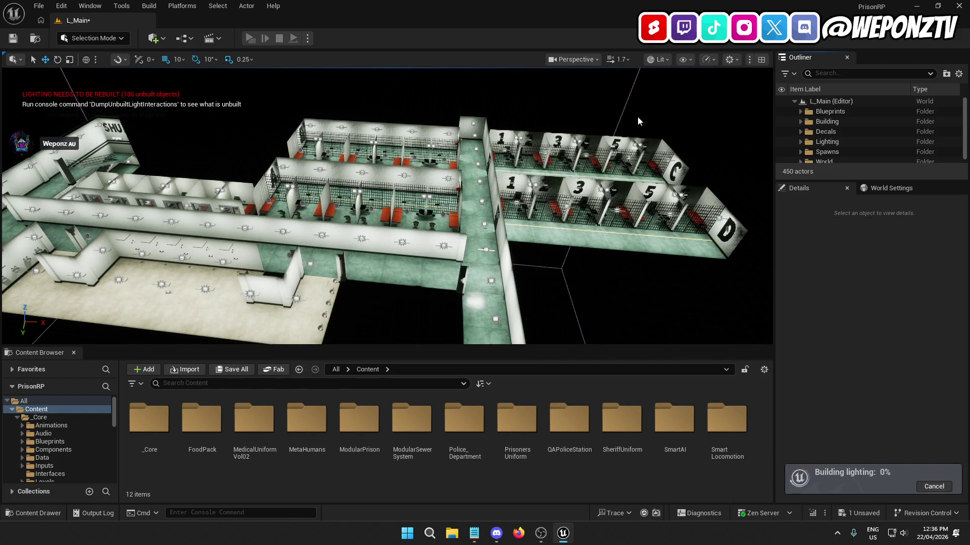
left_click(13, 38)
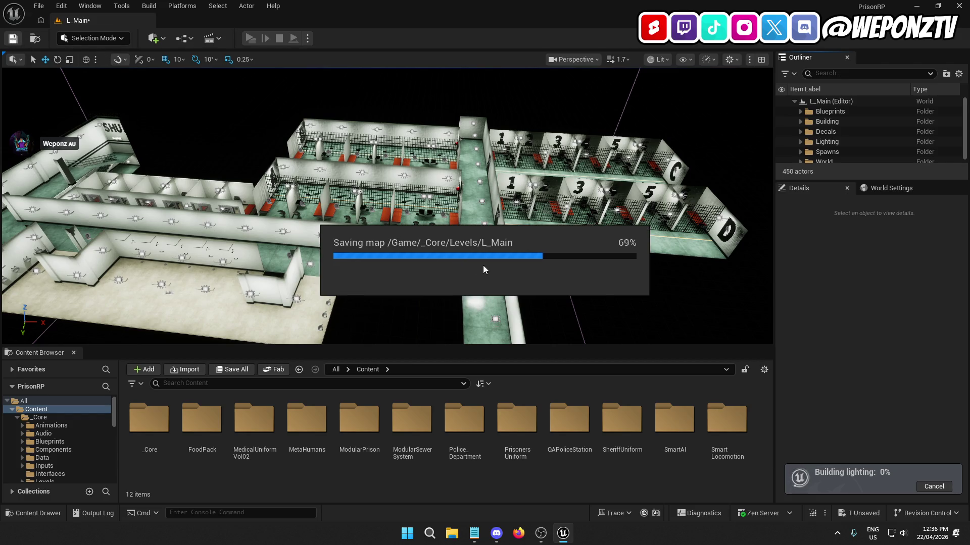
left_click(493, 295)
left_click(540, 291)
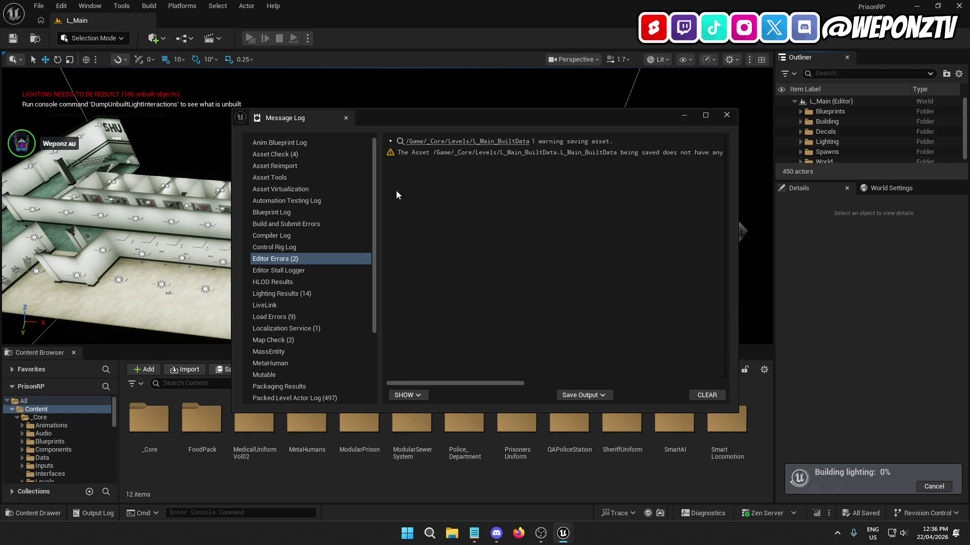
left_click(726, 116)
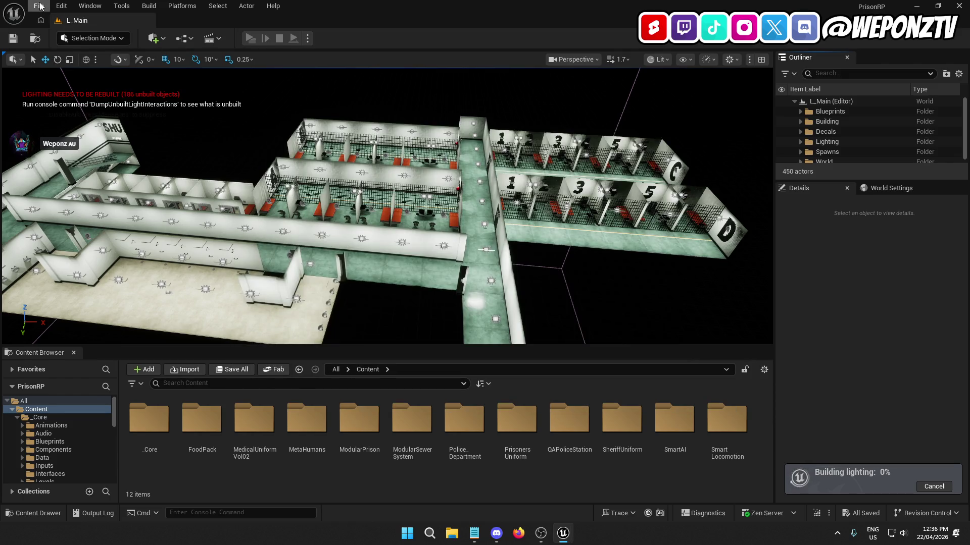
left_click(39, 6)
left_click(91, 151)
Step: Fly the camera into the prison corridor and cancel the running lighting build
left_click_drag(582, 275, 481, 252)
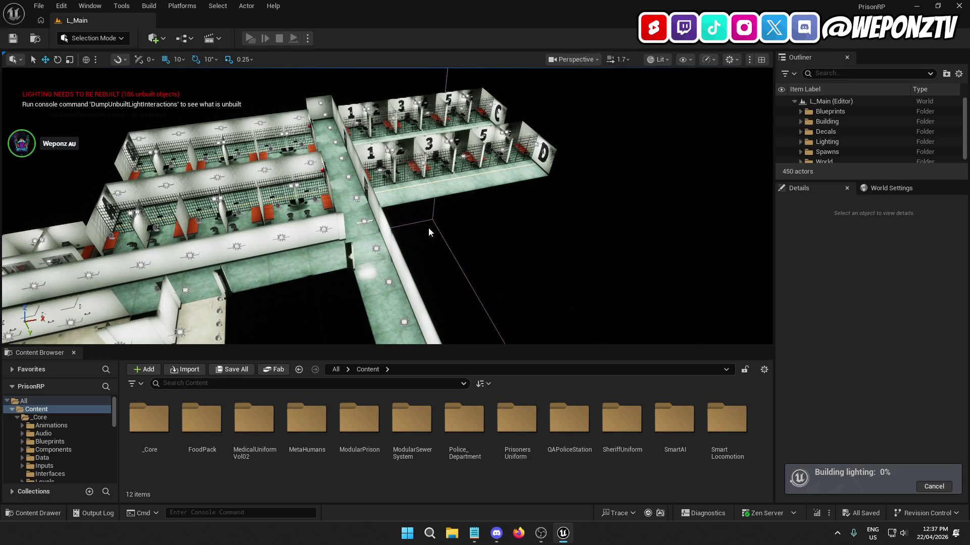
left_click_drag(504, 212, 498, 116)
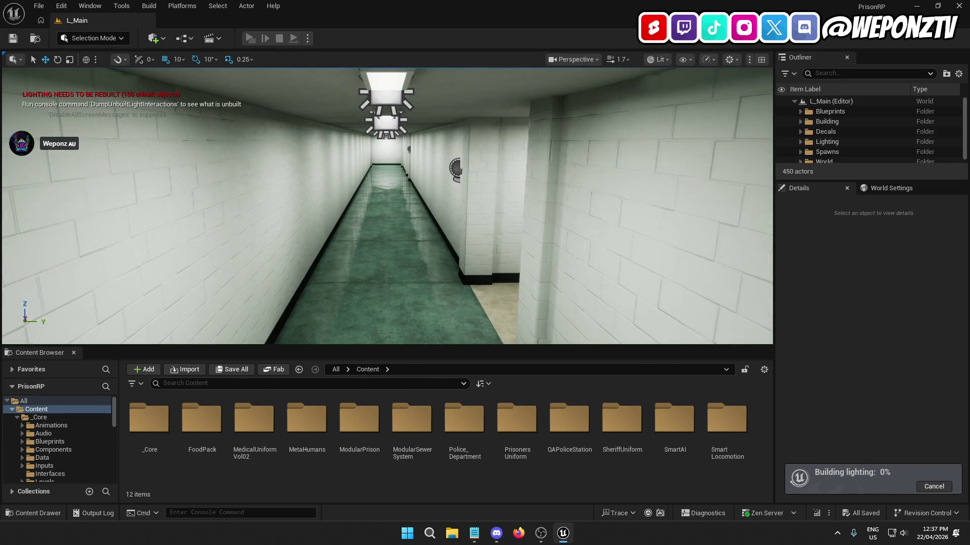
left_click(940, 487)
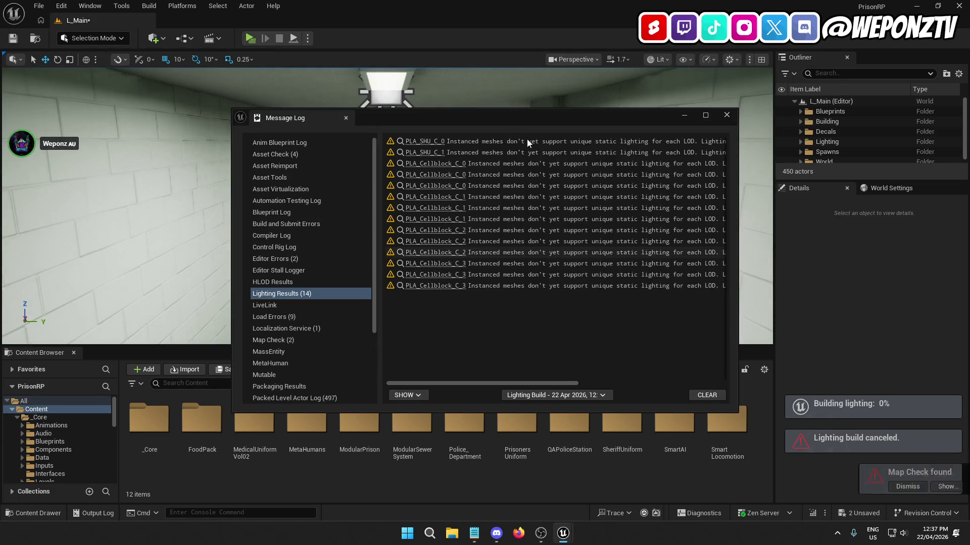
Step: Close the lighting results and open BP_CeilingLampPrisonA for editing from lamp A29
left_click(424, 141)
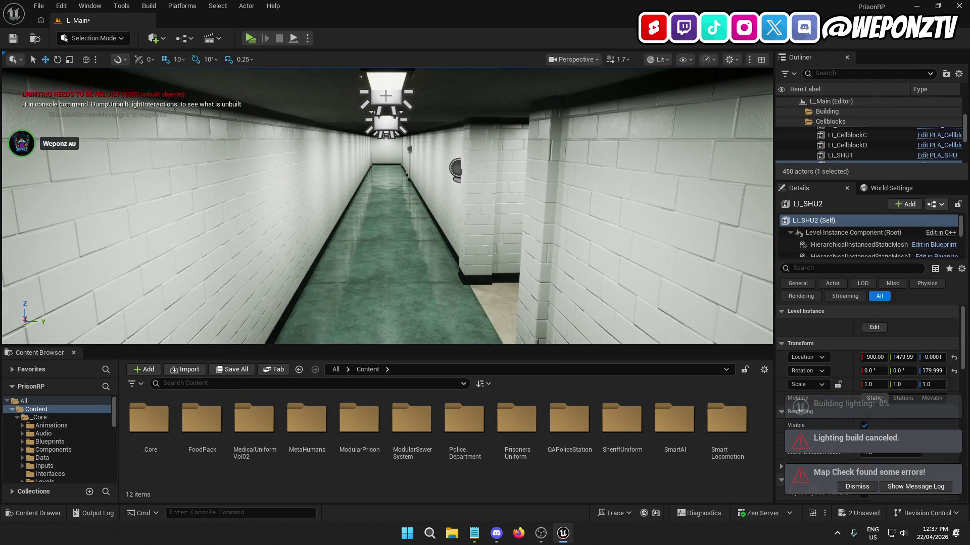
scroll(905, 135, "down", 1)
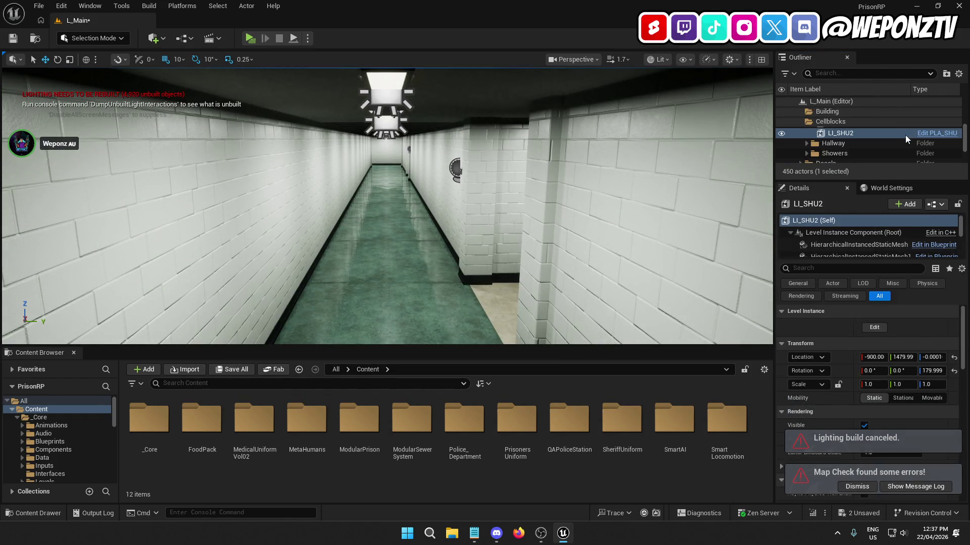
left_click(390, 99)
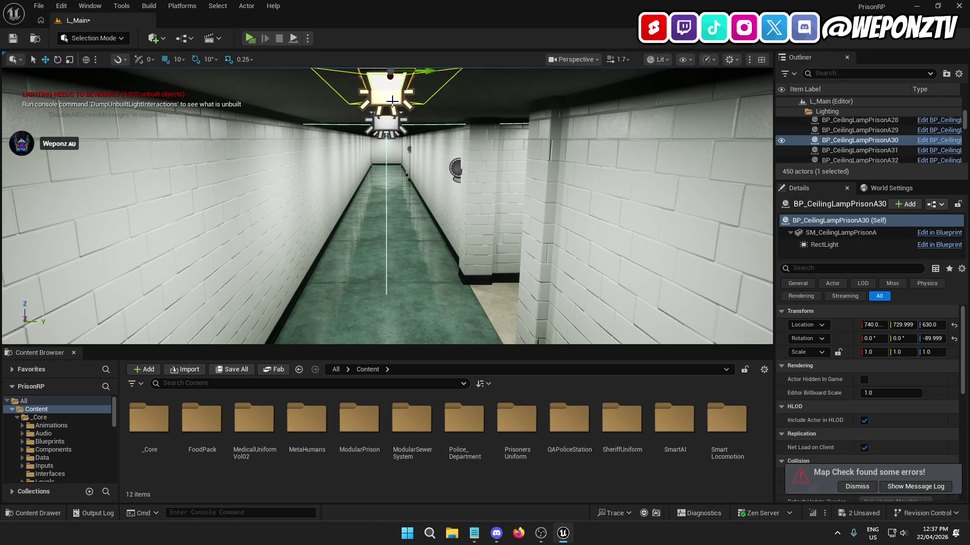
left_click_drag(529, 188, 529, 187)
left_click(889, 130)
left_click(949, 143)
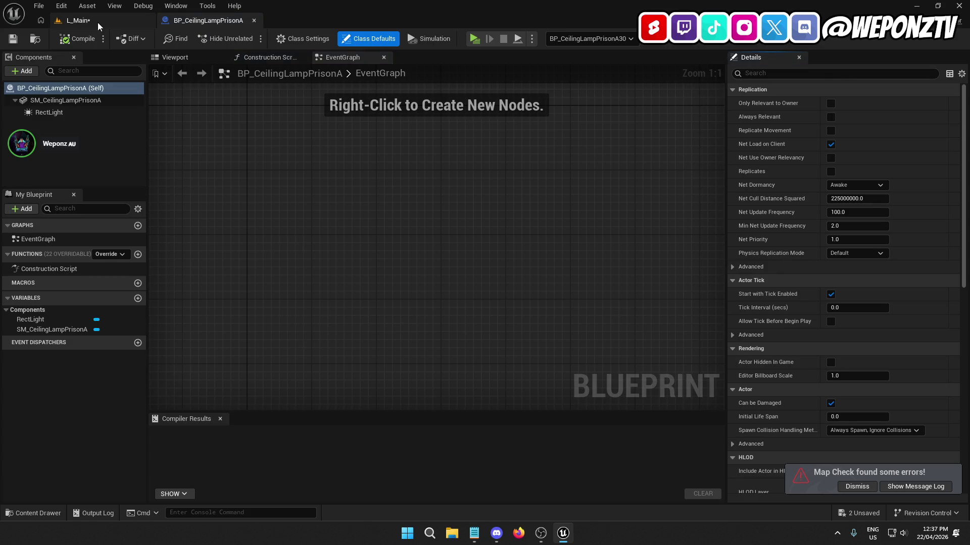
left_click(96, 22)
Step: Open BP_CeilingLampPrisonB from lamp B21, then select lamp A's RectLight component
left_click(889, 145)
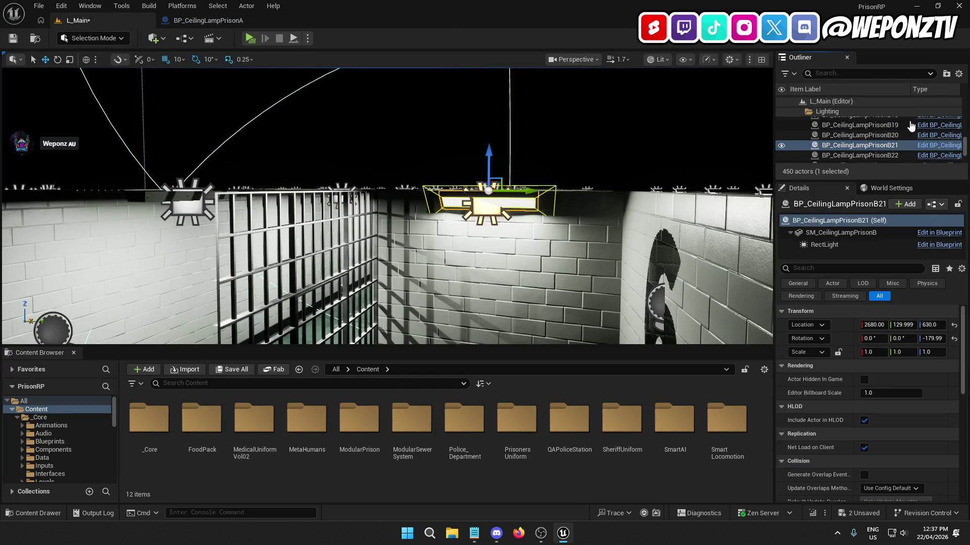
left_click(940, 146)
left_click(208, 20)
left_click(83, 112)
Step: Set lamp A's RectLight Max Draw Distance to 5000 and compile the blueprint
scroll(826, 323, "down", 10)
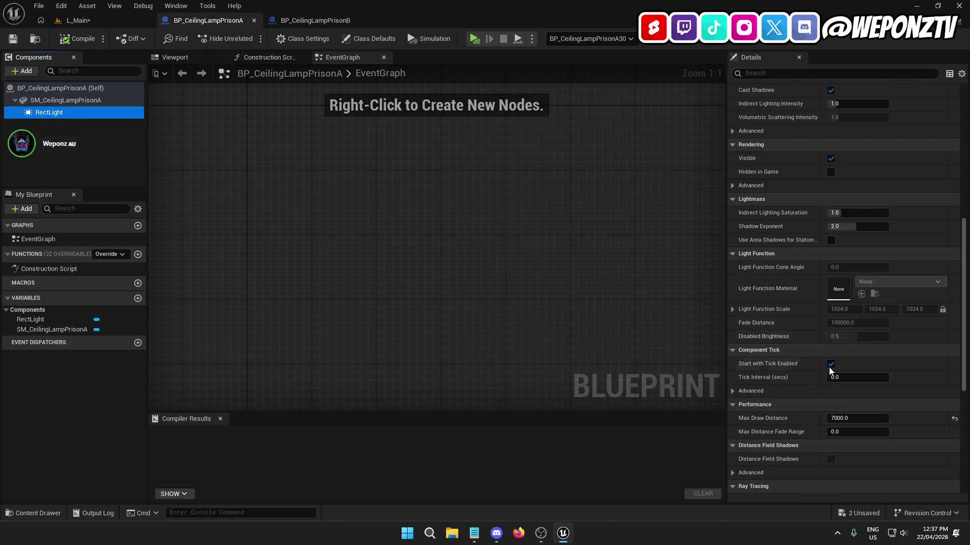
left_click(839, 418)
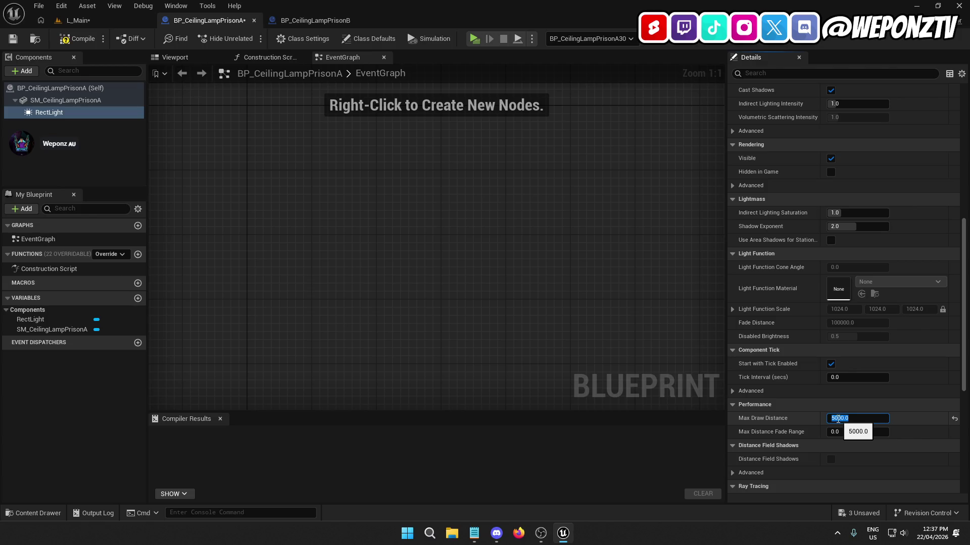
key("Return")
left_click(69, 39)
Step: Set lamp B's RectLight Max Draw Distance to 5000 and compile BP_CeilingLampPrisonB
left_click(315, 20)
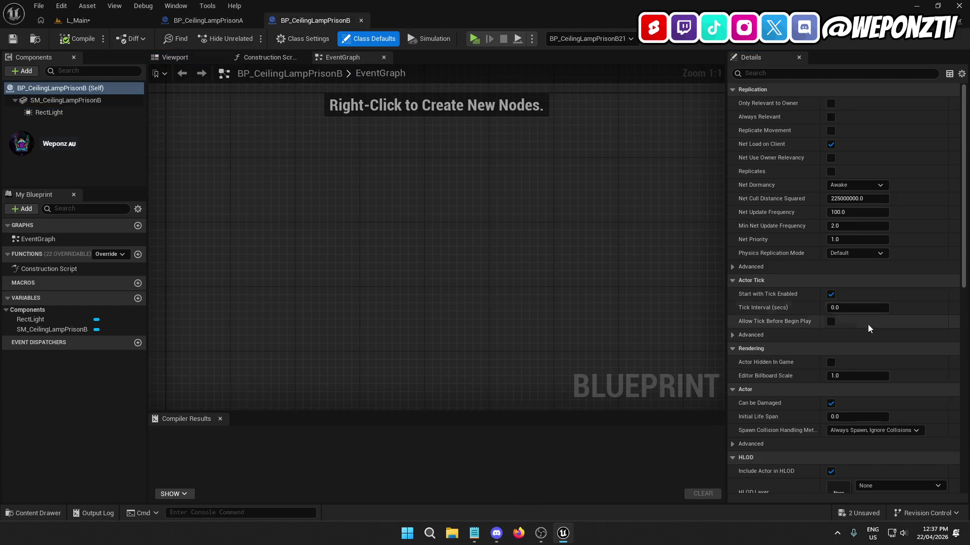
scroll(840, 407, "down", 10)
scroll(803, 378, "up", 6)
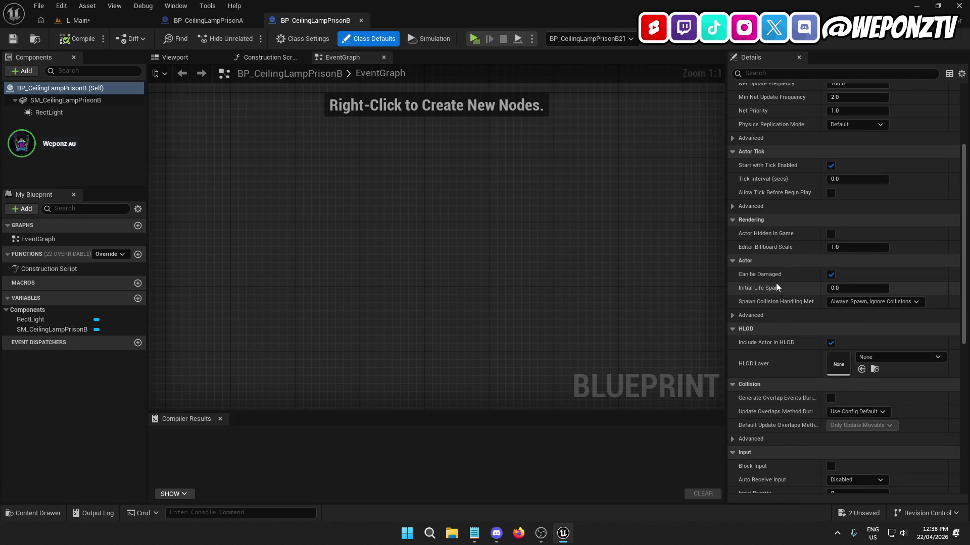
left_click(49, 112)
scroll(816, 320, "down", 3)
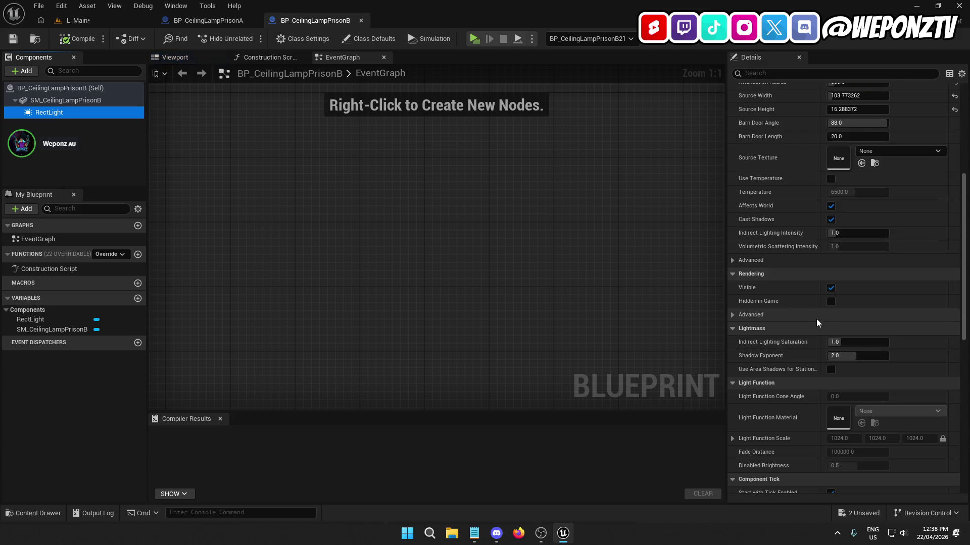
scroll(817, 324, "down", 7)
left_click(856, 321)
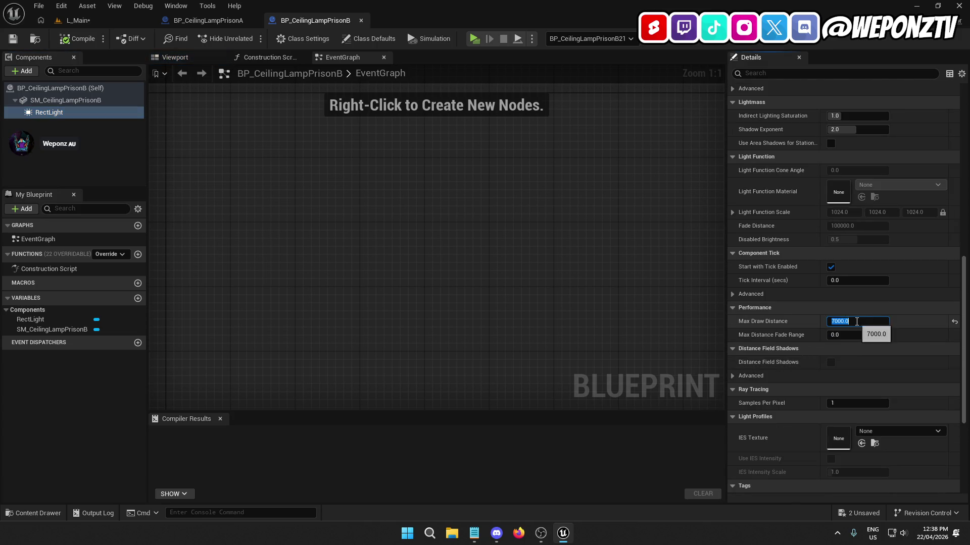
type("5000")
key("Return")
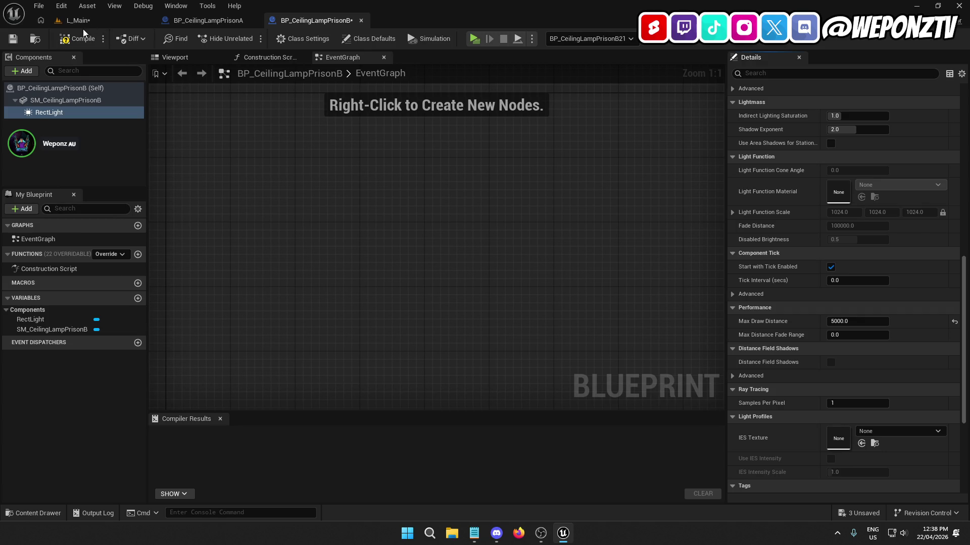
left_click(77, 44)
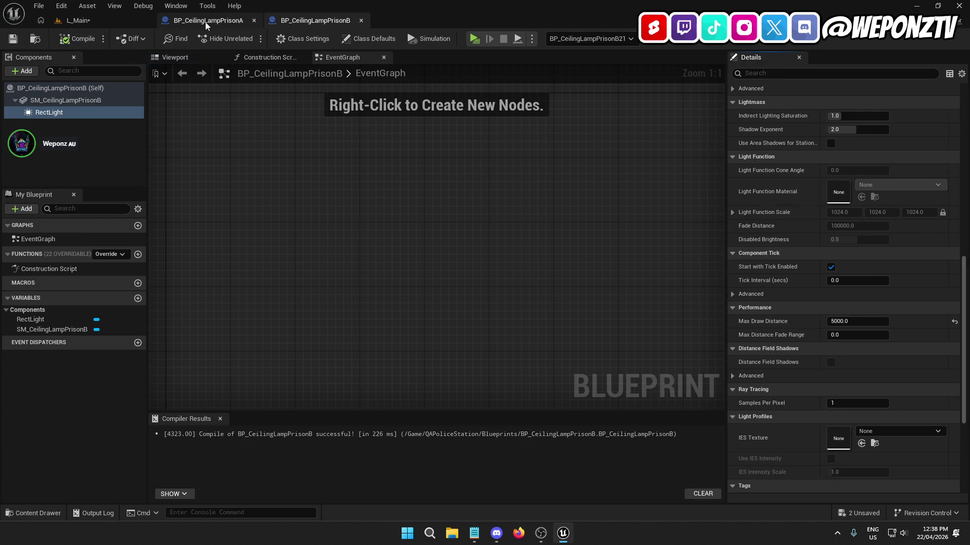
Step: Close both lamp blueprints, collapse the Building and Lighting folders, and view the prison from above
left_click(254, 21)
left_click(255, 22)
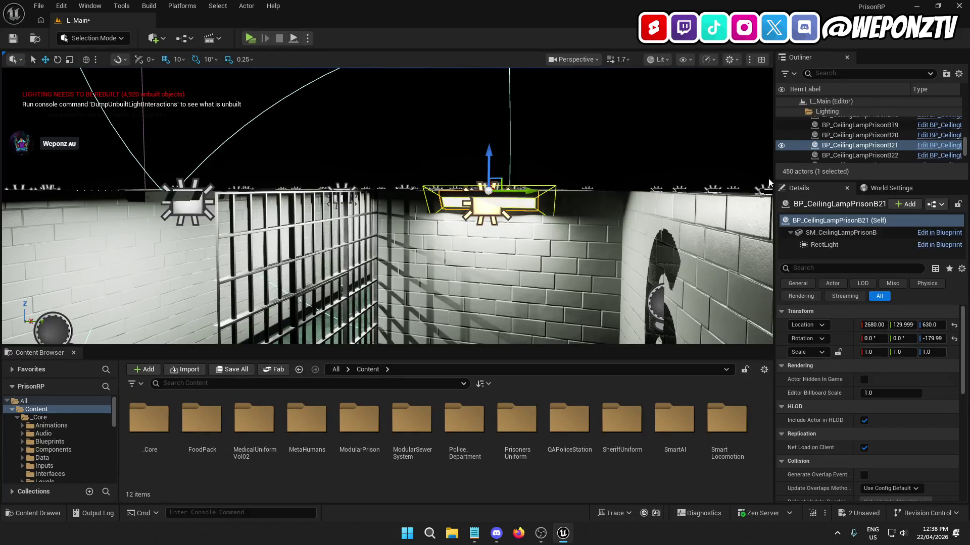
scroll(808, 129, "up", 10)
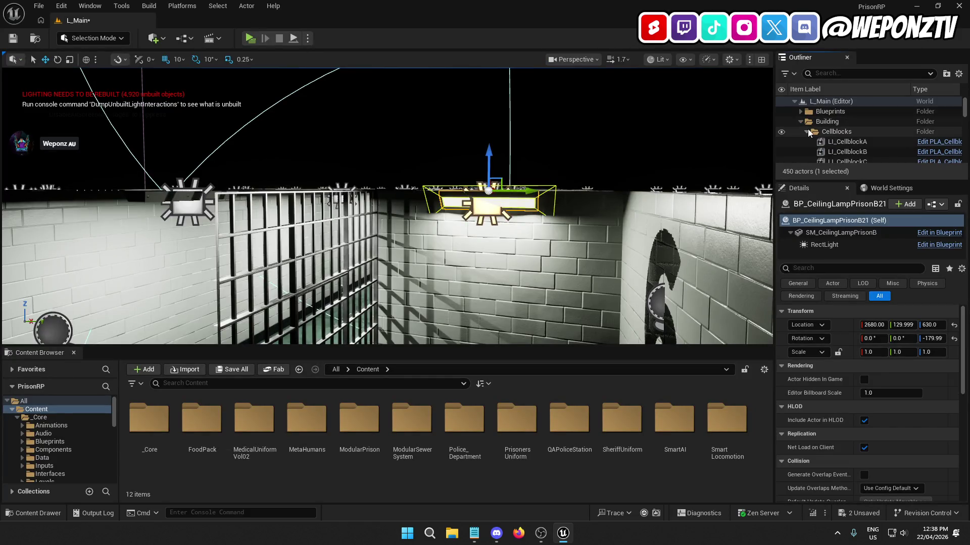
left_click(800, 122)
left_click(801, 142)
left_click(829, 100)
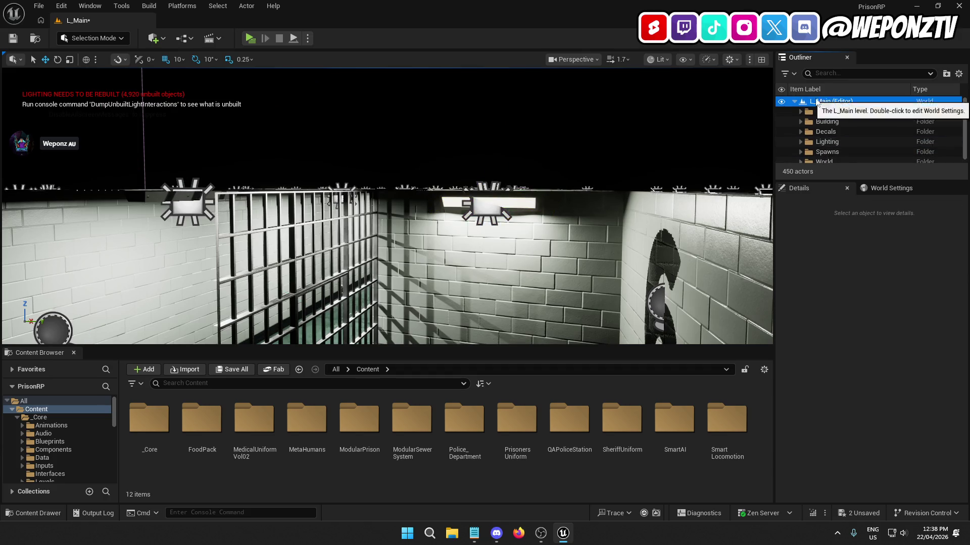
left_click_drag(218, 341, 135, 108)
Step: Save all changes with File > Save All, then bring up the Build menu
left_click(39, 5)
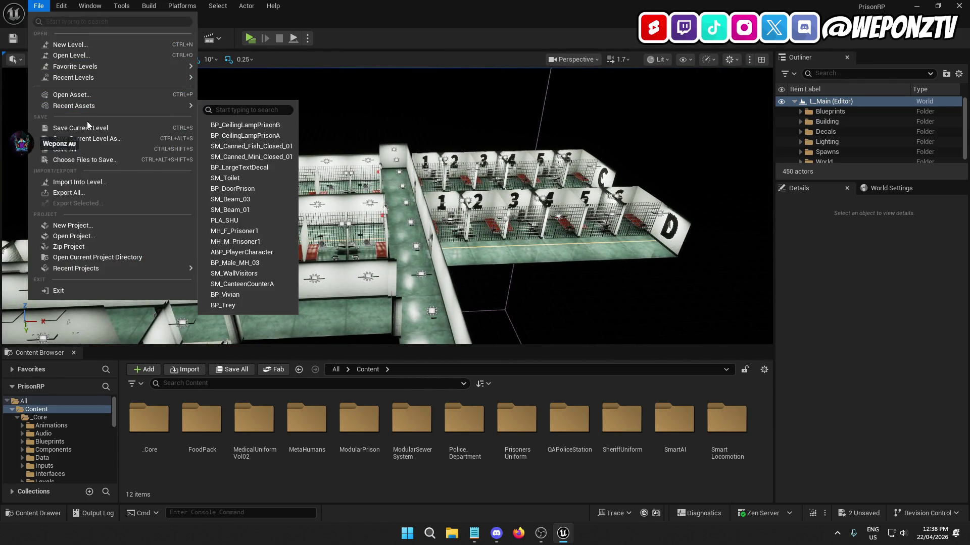
left_click(76, 148)
left_click(39, 6)
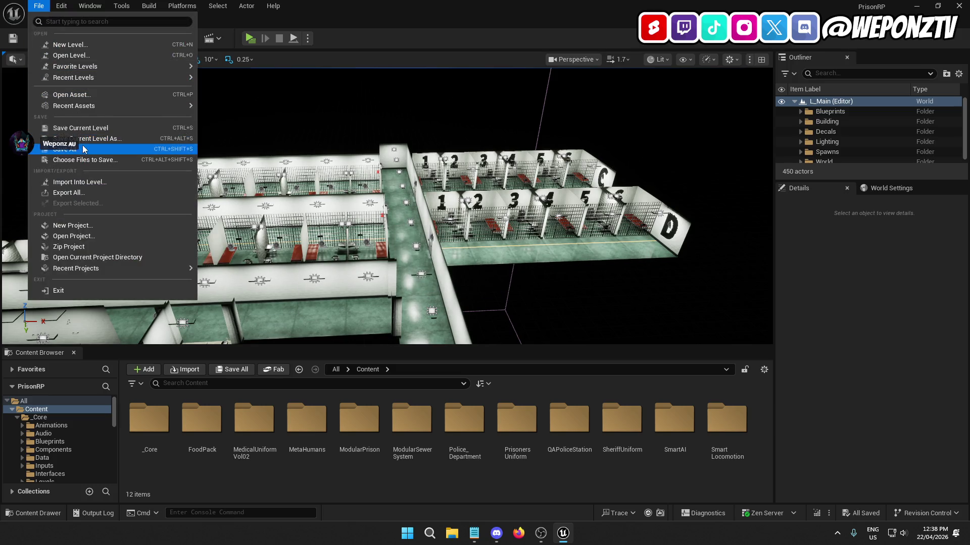
left_click(214, 95)
left_click(149, 6)
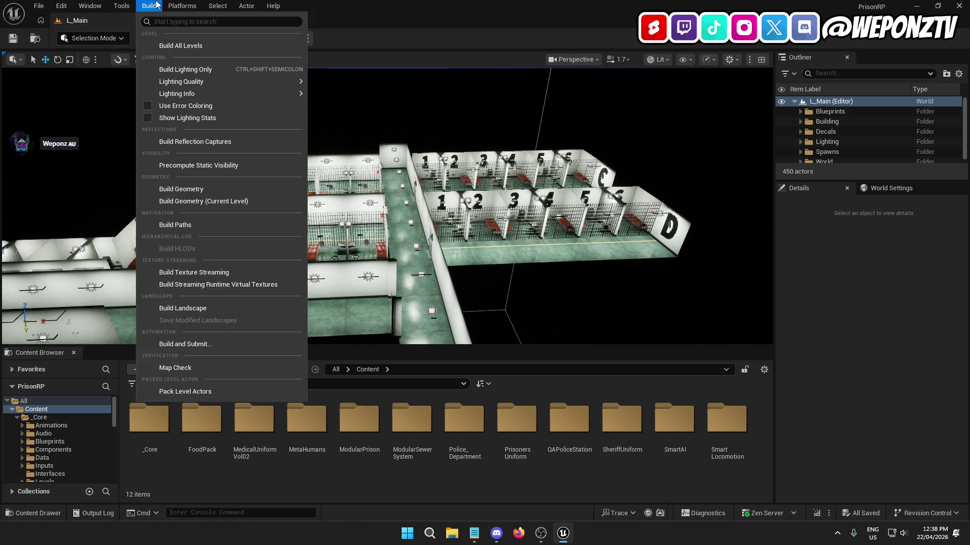
Step: Build all levels, then Save All, skipping the package that fails to save
left_click(174, 43)
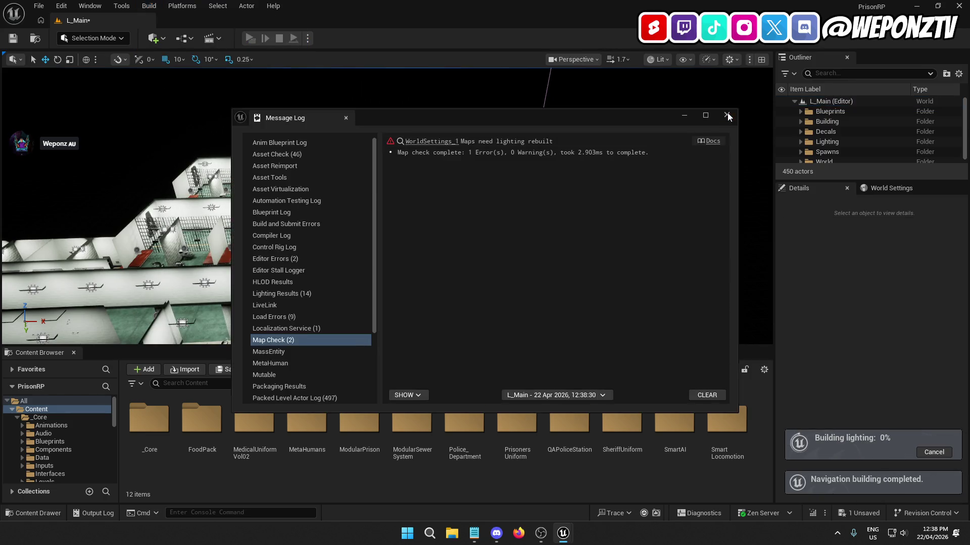
left_click(726, 116)
left_click(13, 38)
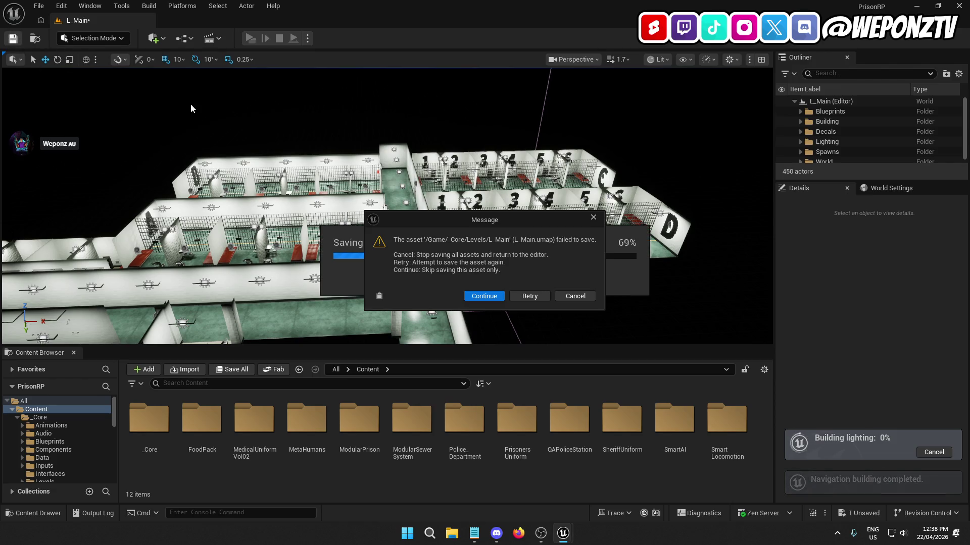
left_click(486, 300)
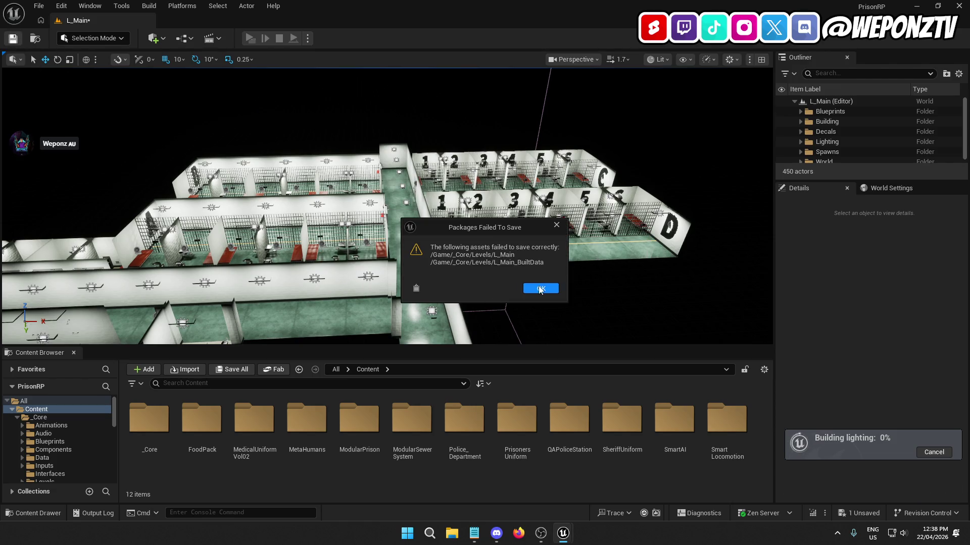
left_click(543, 287)
Step: Close the Message Log and run File > Save All again
left_click(729, 117)
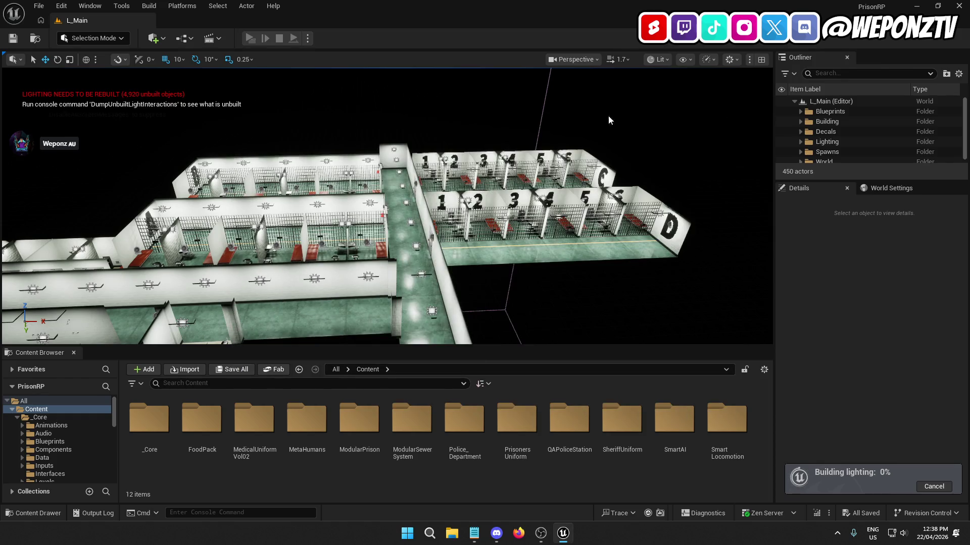
left_click(39, 5)
left_click(93, 149)
key("w")
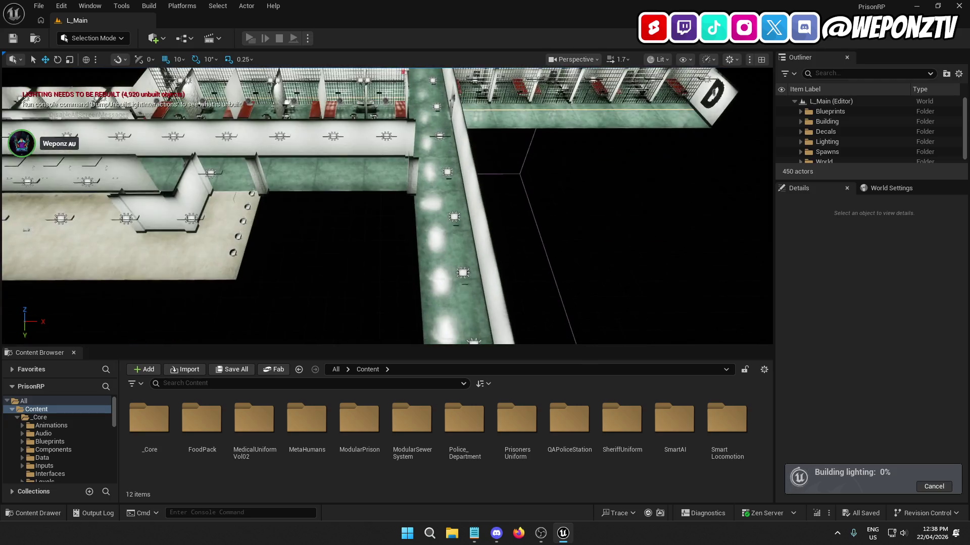
key("a")
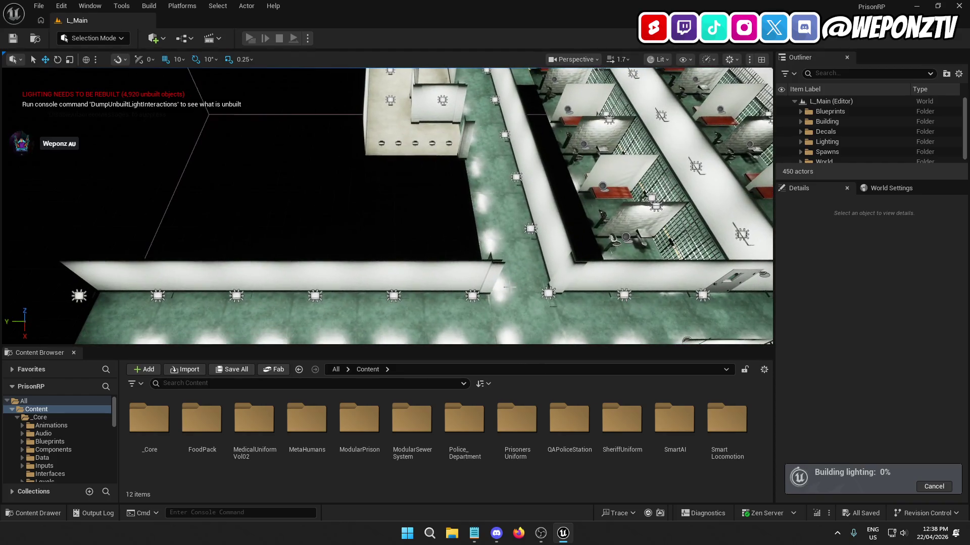
left_click(330, 276)
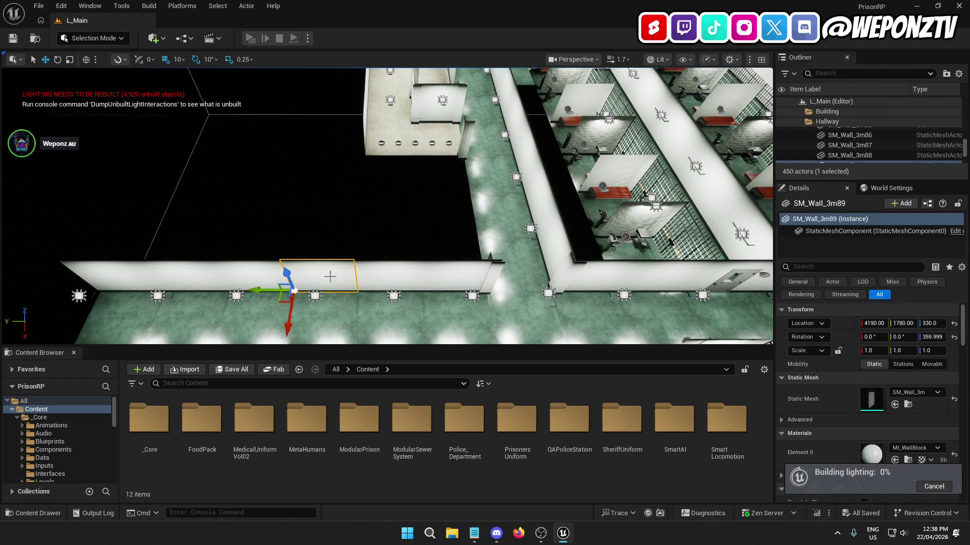
left_click_drag(965, 151, 964, 104)
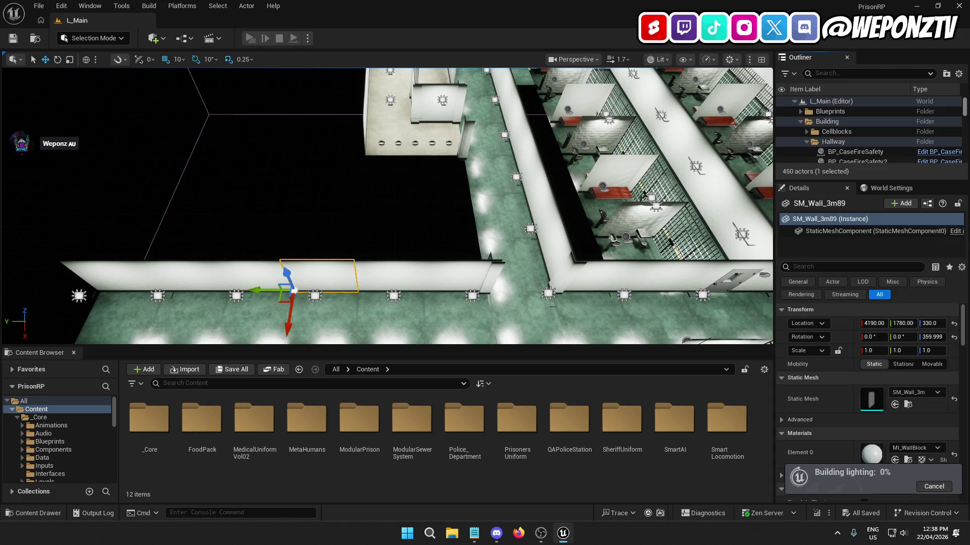
left_click(831, 101)
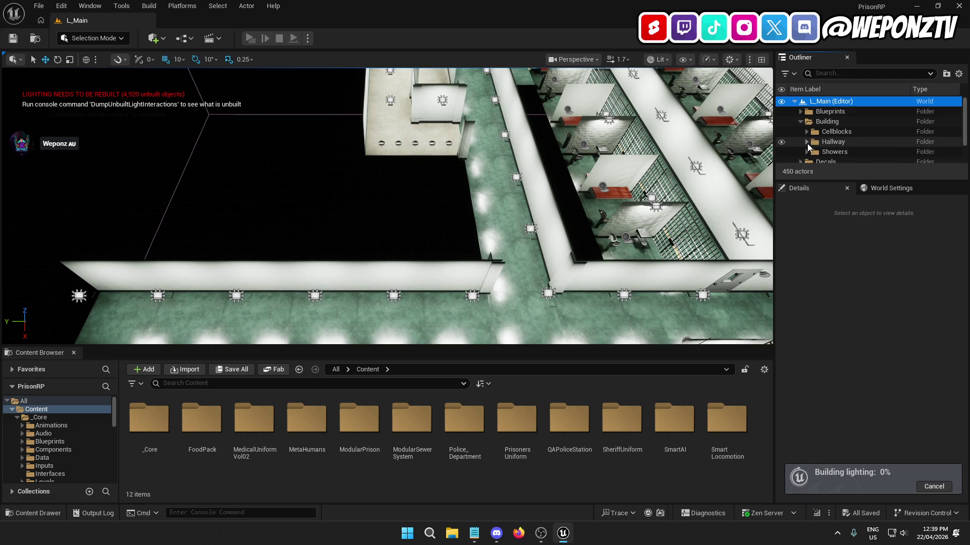
left_click(800, 121)
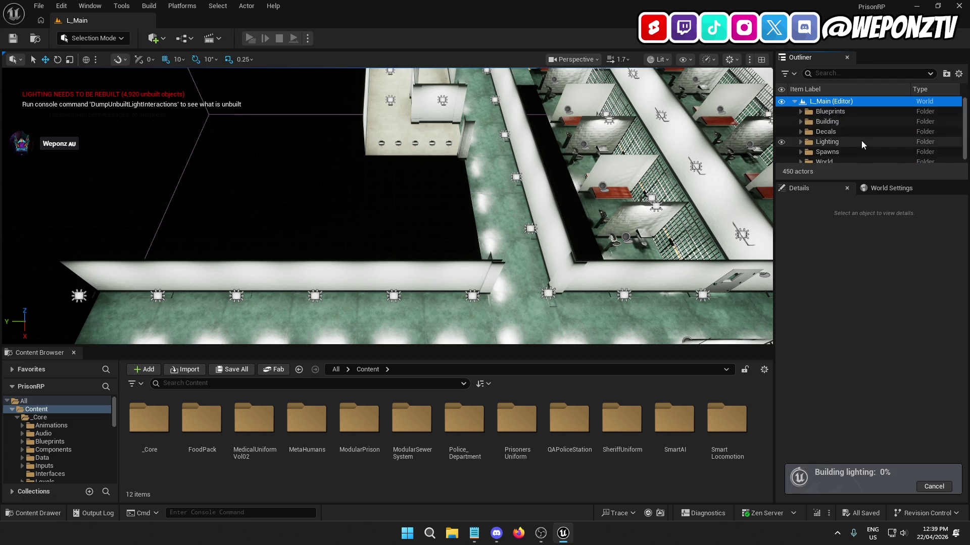
left_click(38, 6)
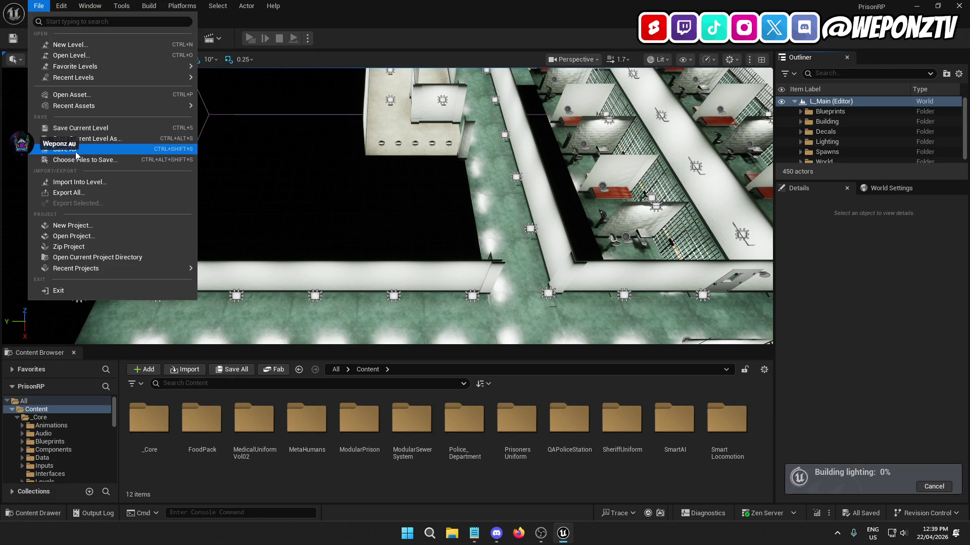
left_click(75, 150)
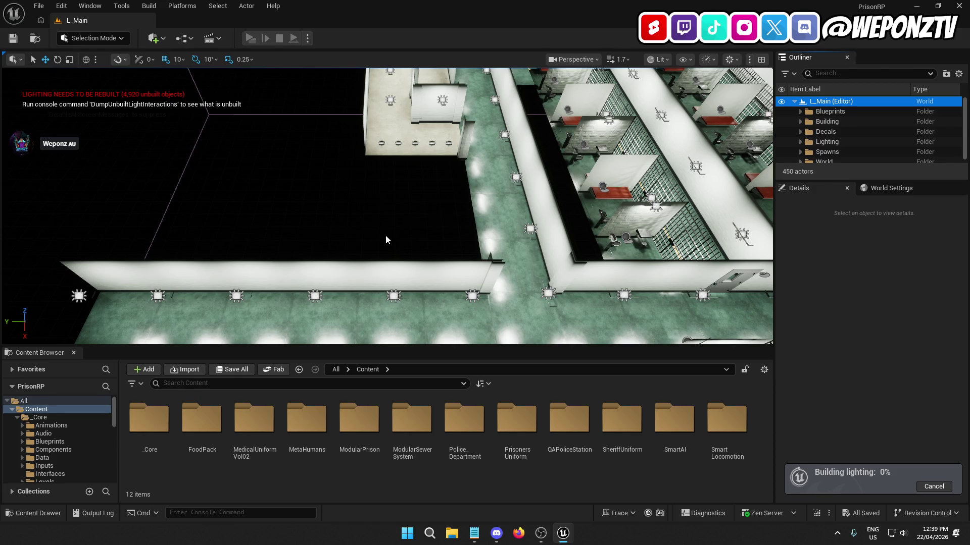
mouse_move(305, 190)
left_mouse_down()
mouse_move(237, 197)
mouse_move(290, 210)
left_mouse_up()
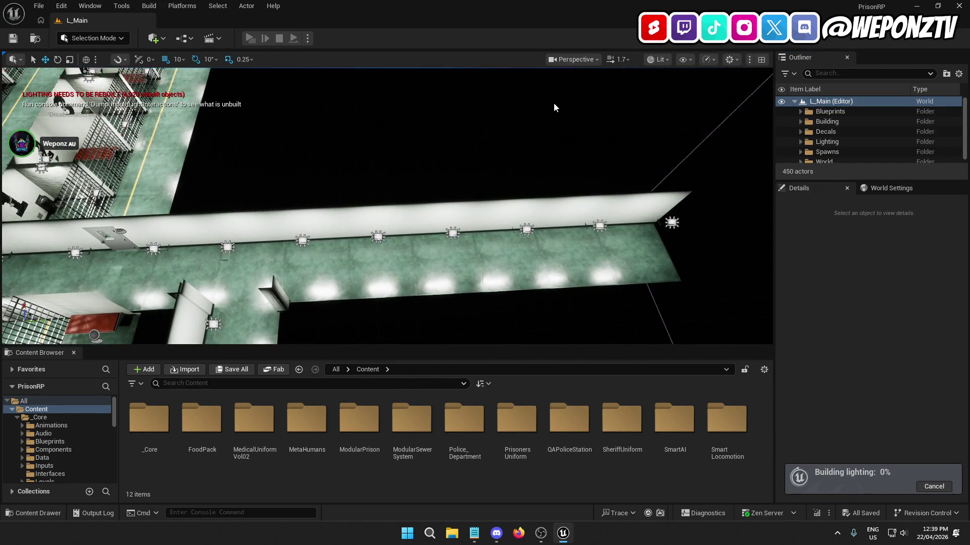
Step: Orbit over the numbered cell blocks and lit corridor while the lighting build reaches 100%
mouse_move(380, 169)
left_mouse_down()
mouse_move(328, 139)
mouse_move(230, 120)
left_mouse_up()
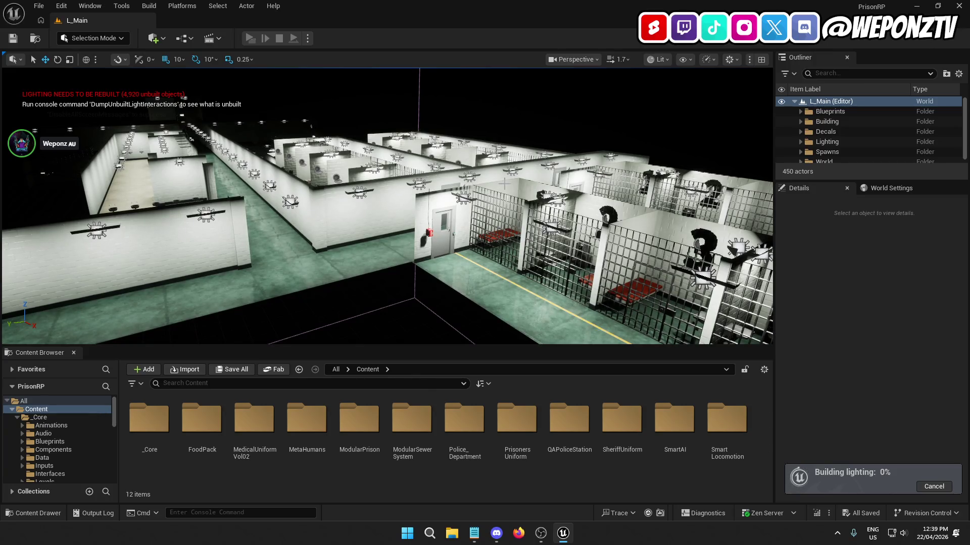
mouse_move(504, 183)
left_mouse_down()
mouse_move(490, 151)
mouse_move(510, 162)
mouse_move(498, 174)
mouse_move(518, 175)
mouse_move(497, 151)
left_mouse_up()
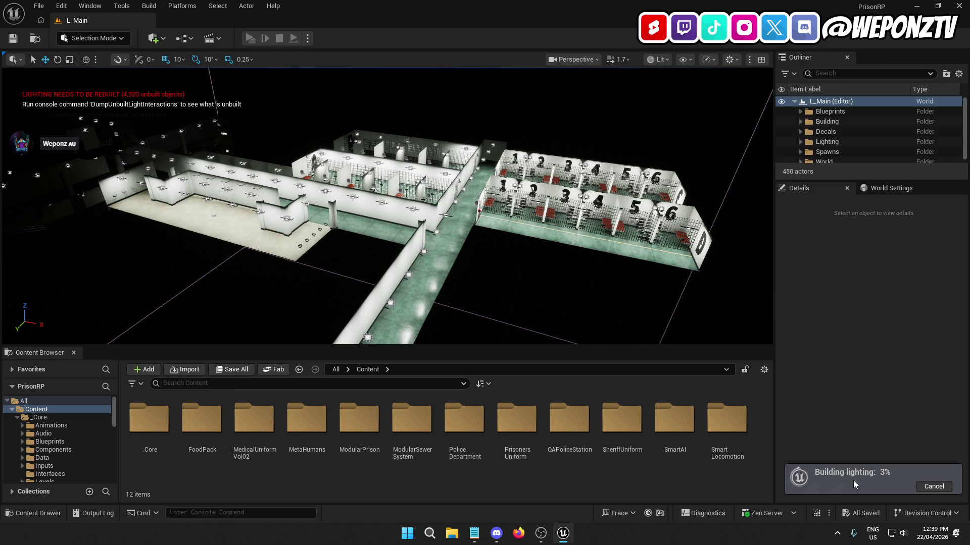
scroll(387, 206, "up", 5)
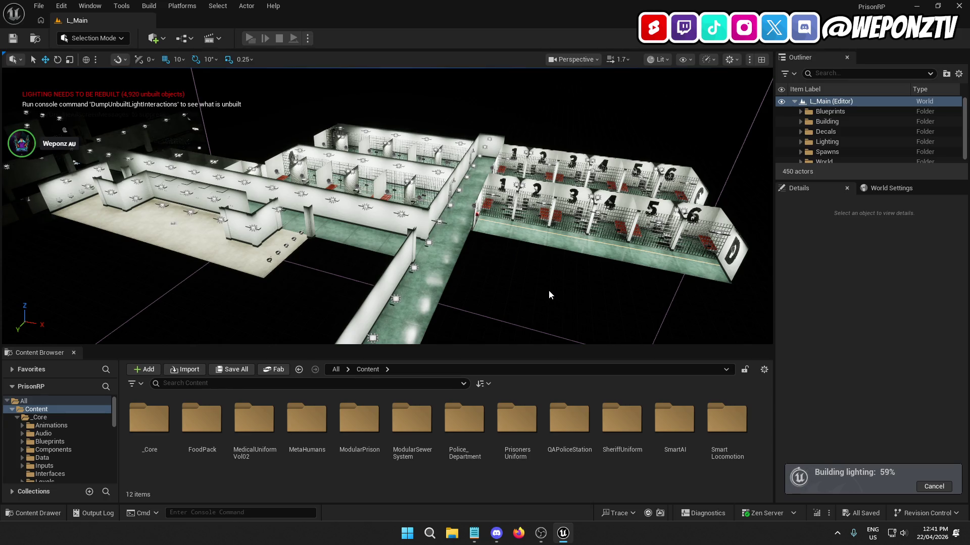
mouse_move(552, 283)
left_mouse_down()
mouse_move(551, 180)
mouse_move(628, 180)
mouse_move(636, 172)
mouse_move(613, 157)
mouse_move(614, 141)
mouse_move(614, 167)
mouse_move(576, 195)
left_mouse_up()
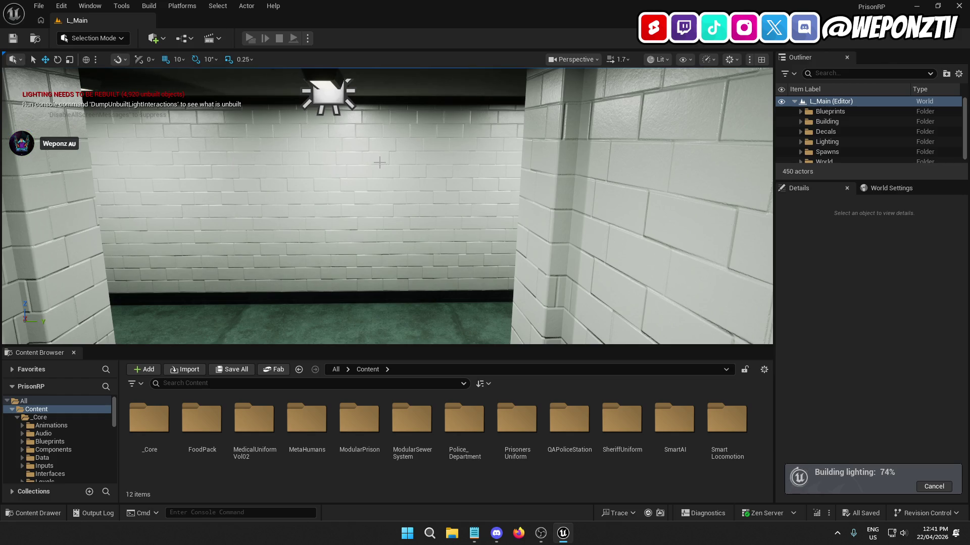
mouse_move(576, 195)
left_mouse_down()
mouse_move(503, 194)
mouse_move(503, 169)
mouse_move(487, 154)
mouse_move(621, 154)
mouse_move(490, 161)
mouse_move(510, 160)
mouse_move(490, 161)
mouse_move(485, 171)
mouse_move(464, 161)
left_mouse_up()
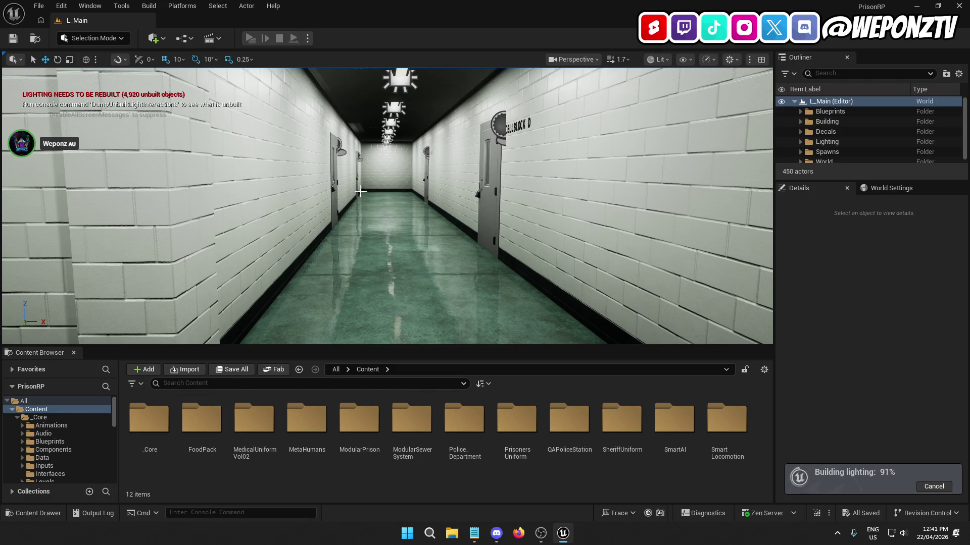
mouse_move(469, 288)
left_mouse_down()
mouse_move(462, 262)
mouse_move(503, 268)
mouse_move(425, 246)
left_mouse_up()
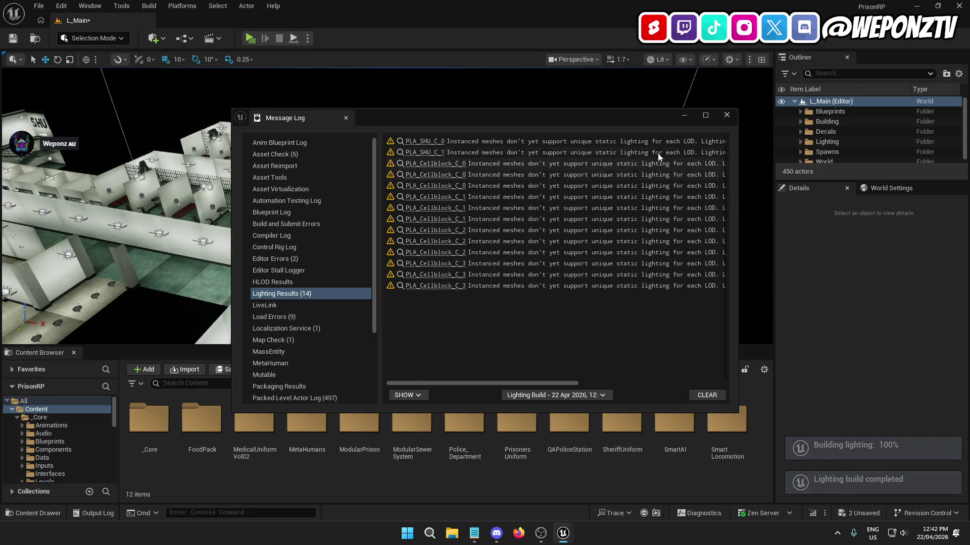
Step: Close the lighting results log, save the current level, then Save All to clear remaining changes
left_click(729, 116)
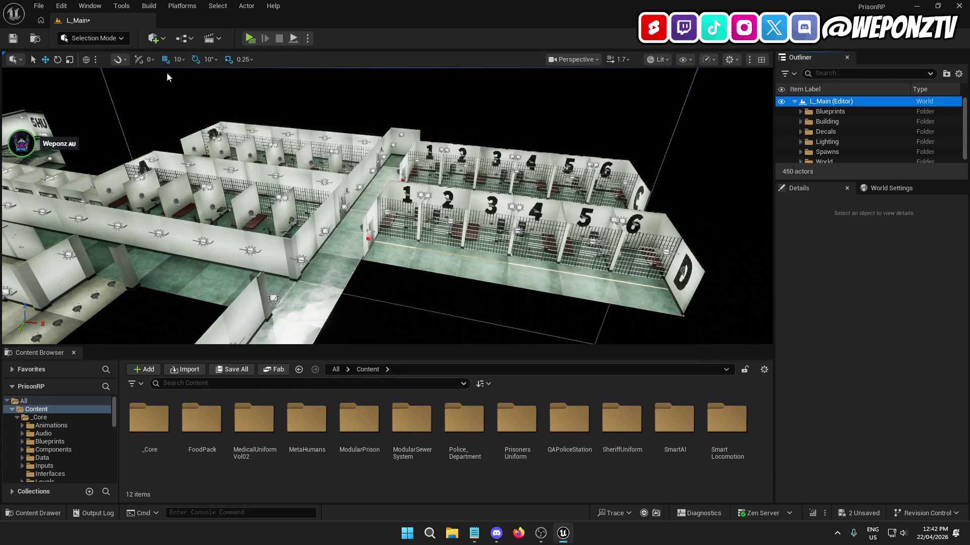
left_click(41, 6)
left_click(51, 130)
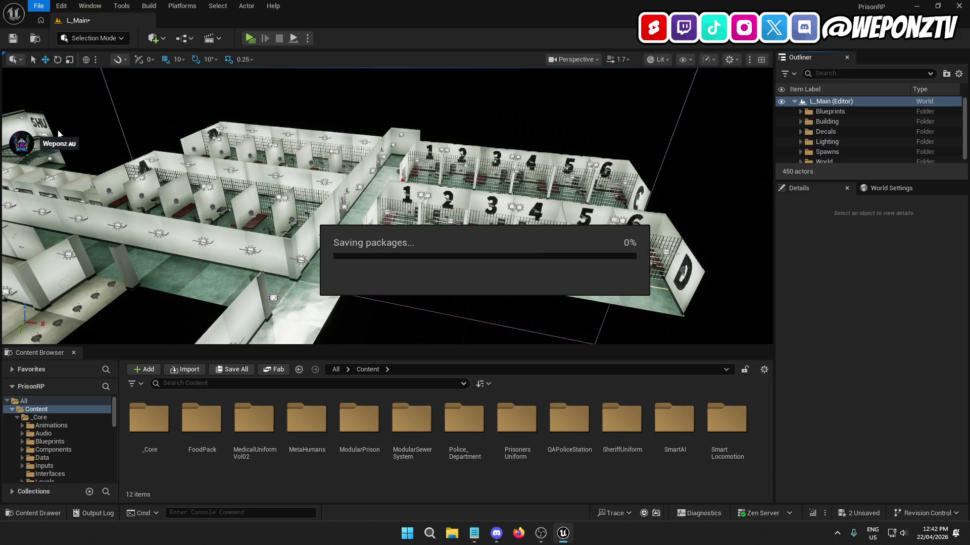
left_click(39, 5)
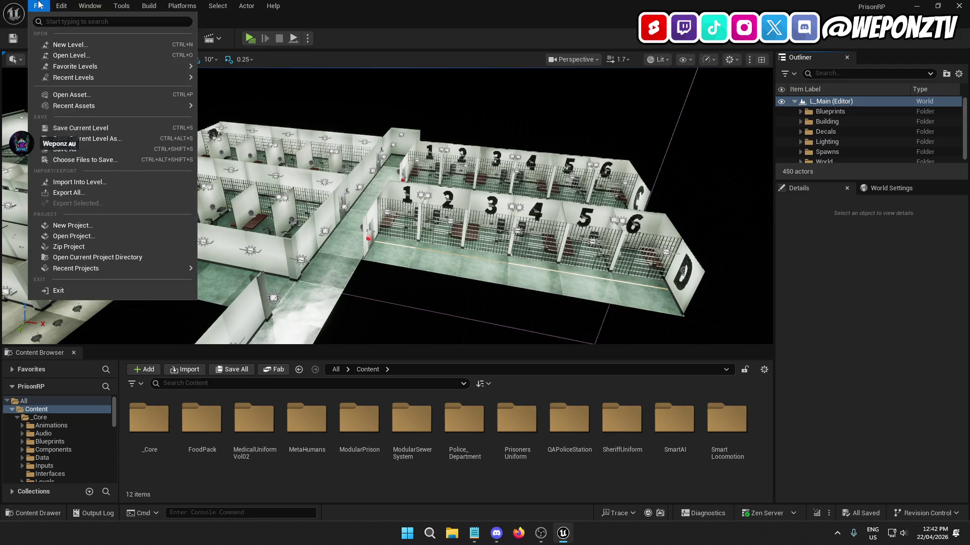
left_click(93, 144)
left_click(250, 38)
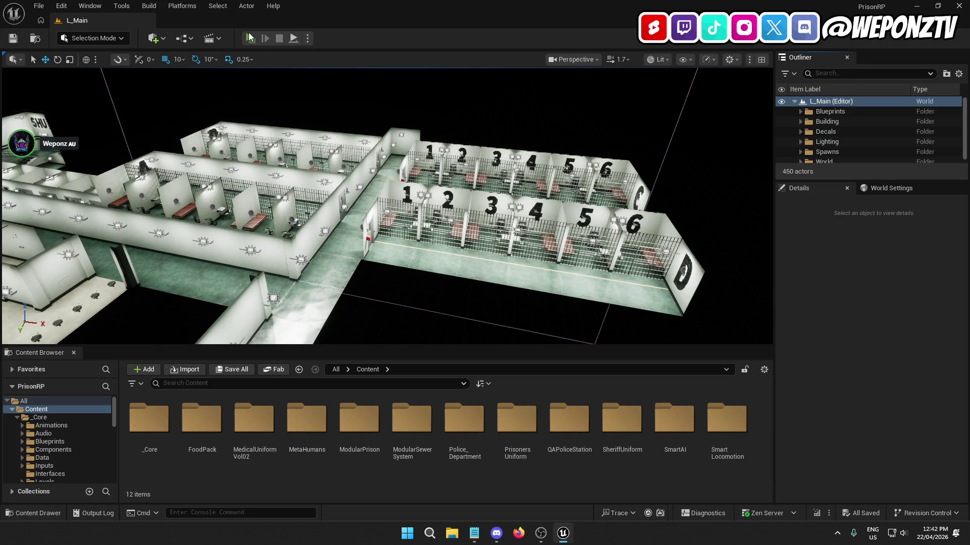
Step: Run the prisoner through the hallway, past the shower room, and along the cell-block corridor
key("w")
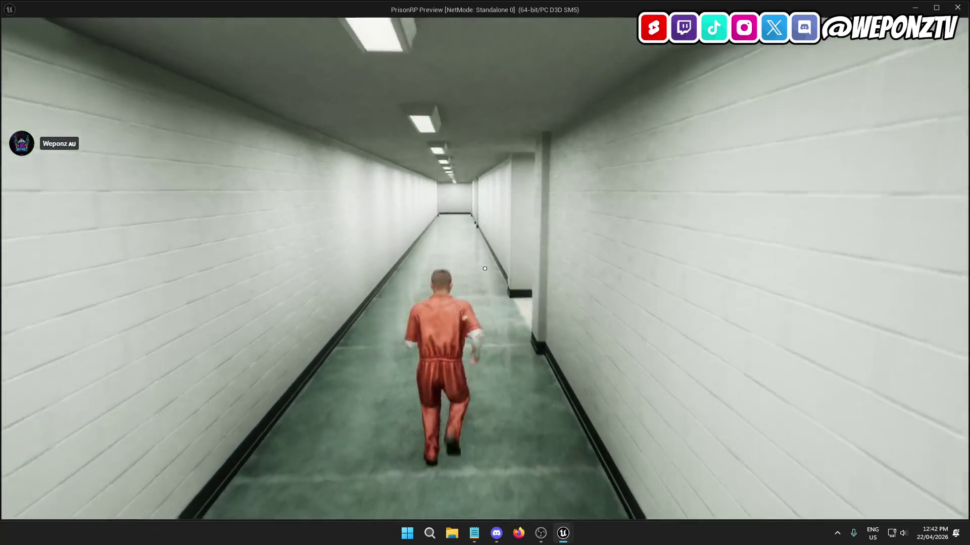
key("s")
key("s")
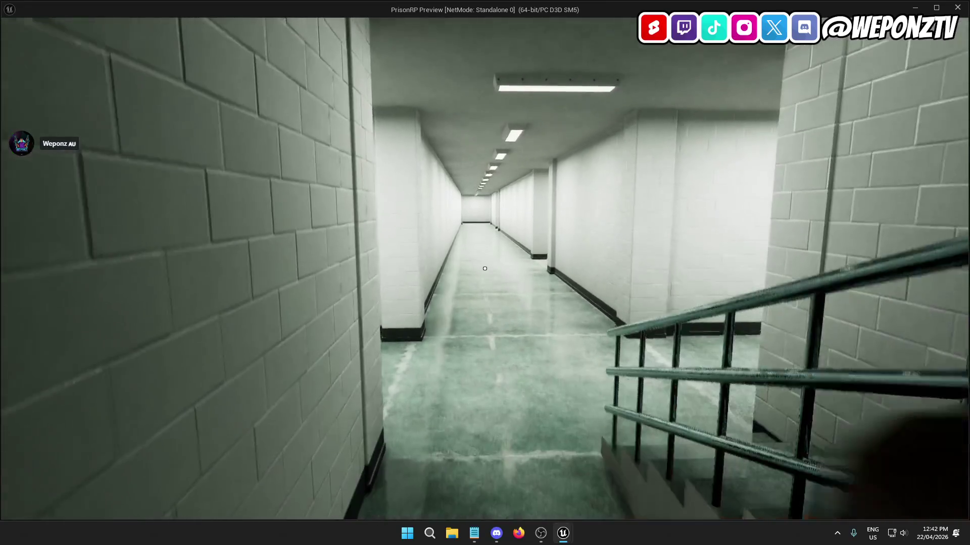
key("s")
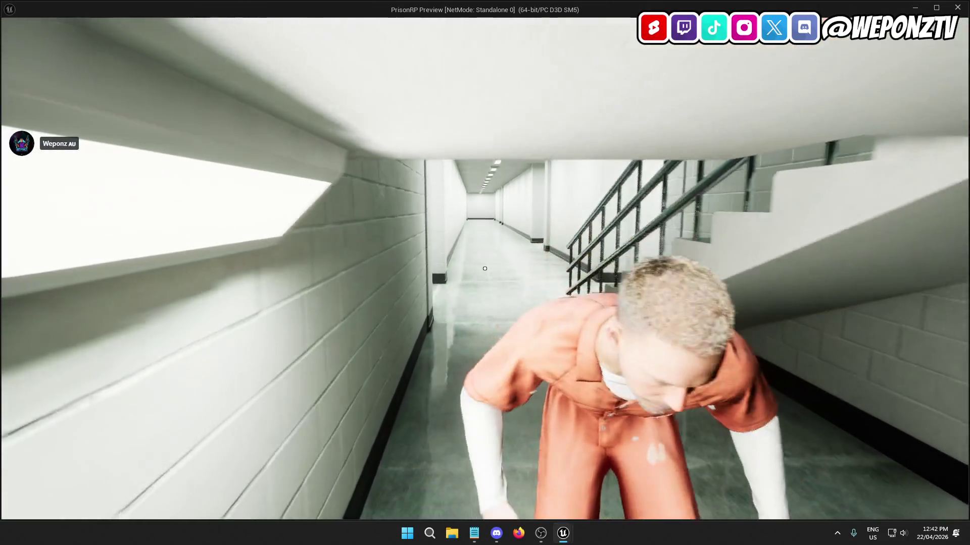
key("w")
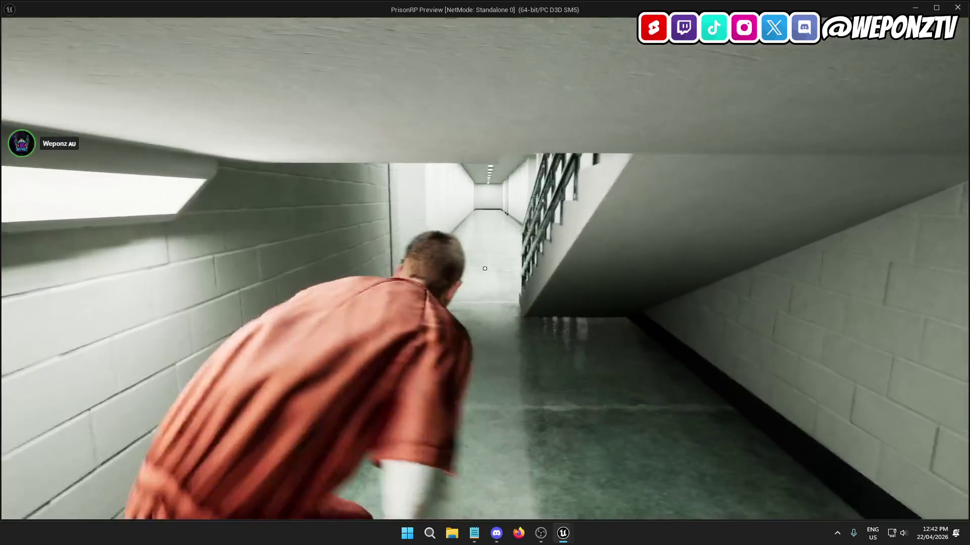
key("w")
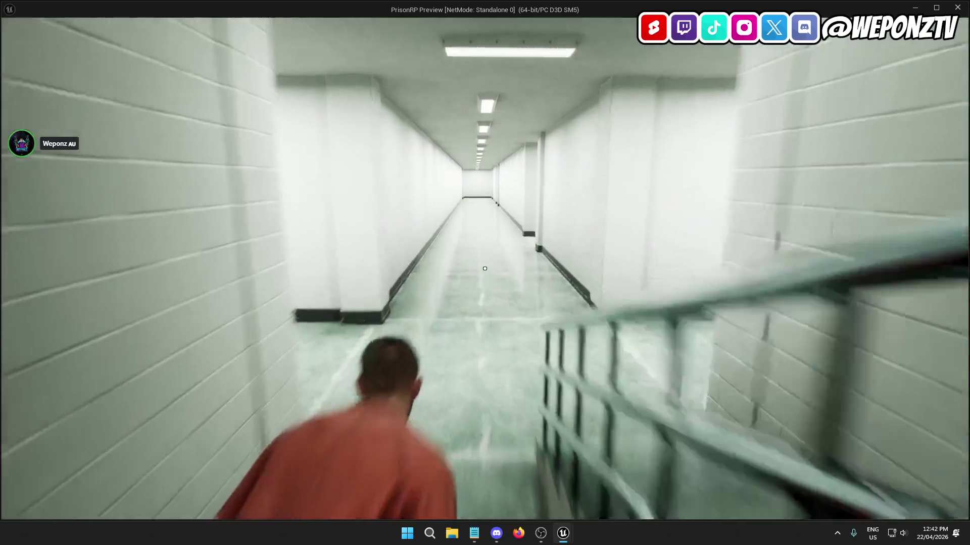
key("w")
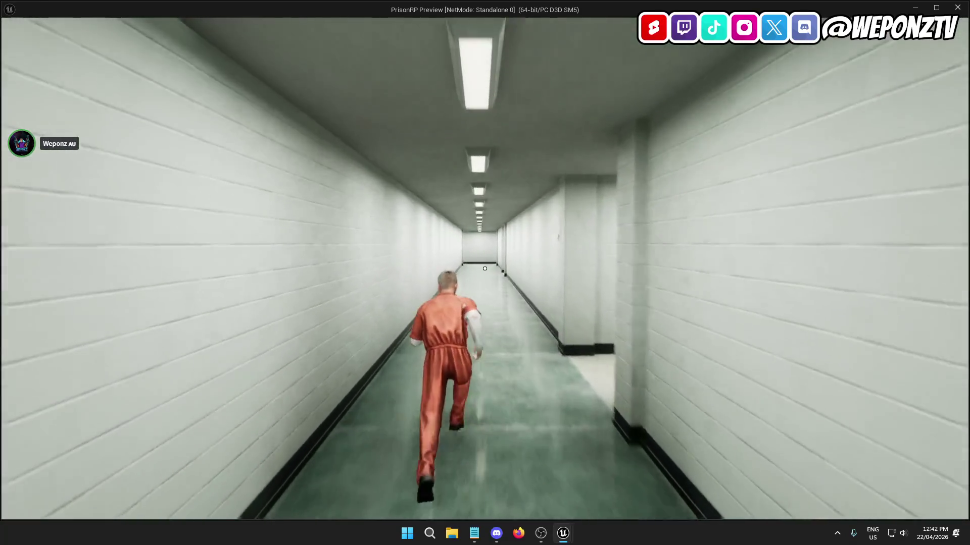
key("w")
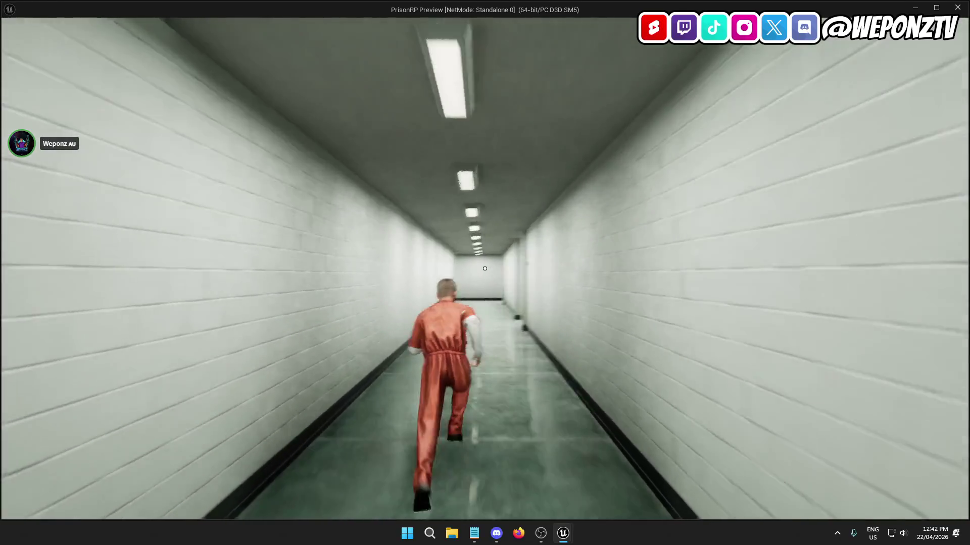
key("w")
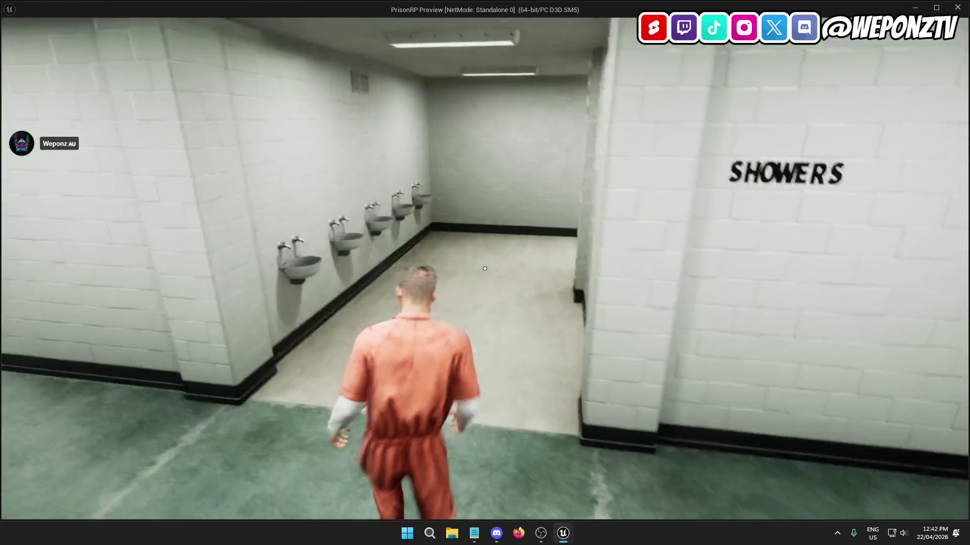
key("w")
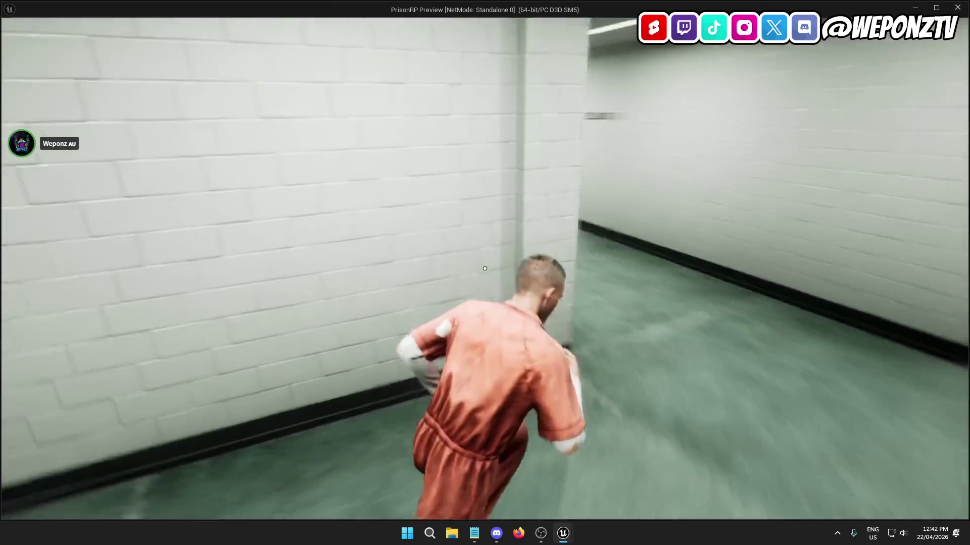
key("w")
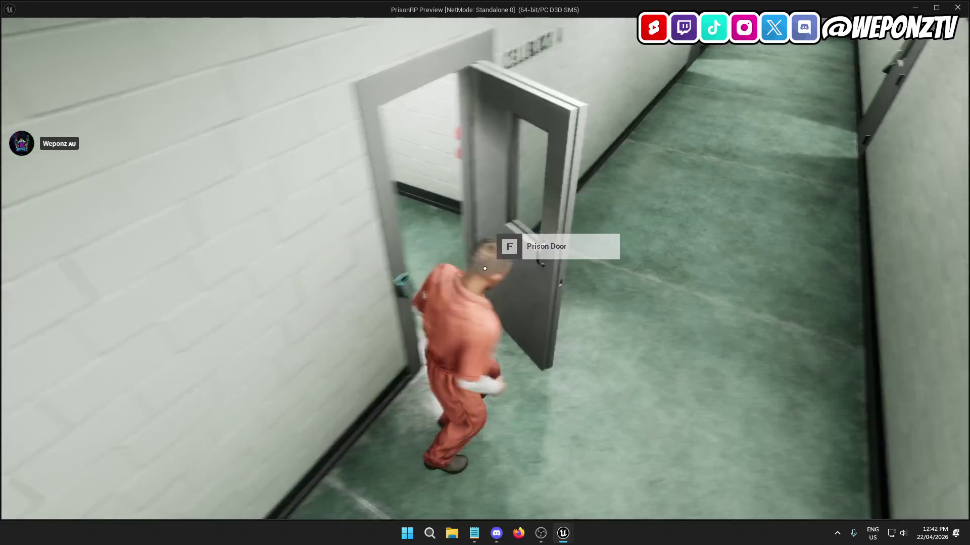
key("w")
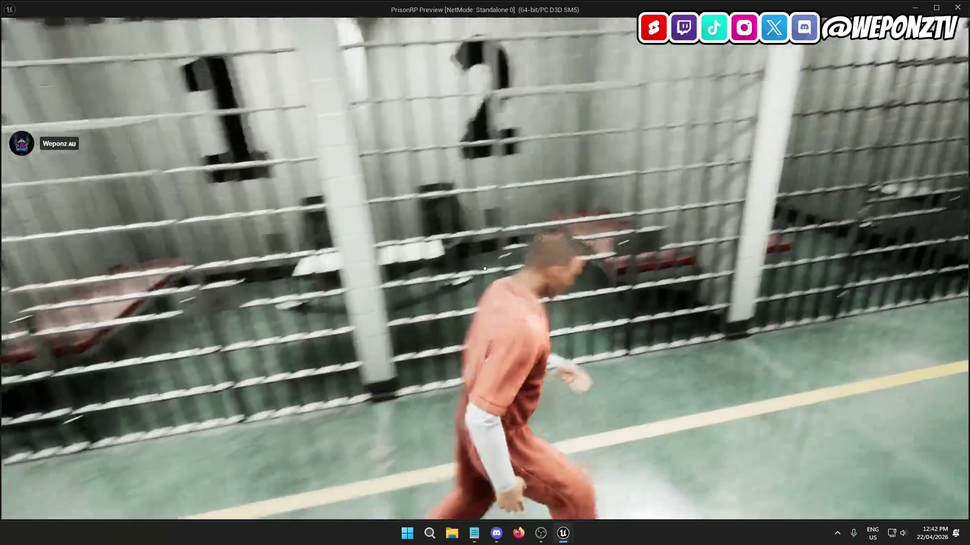
key("w")
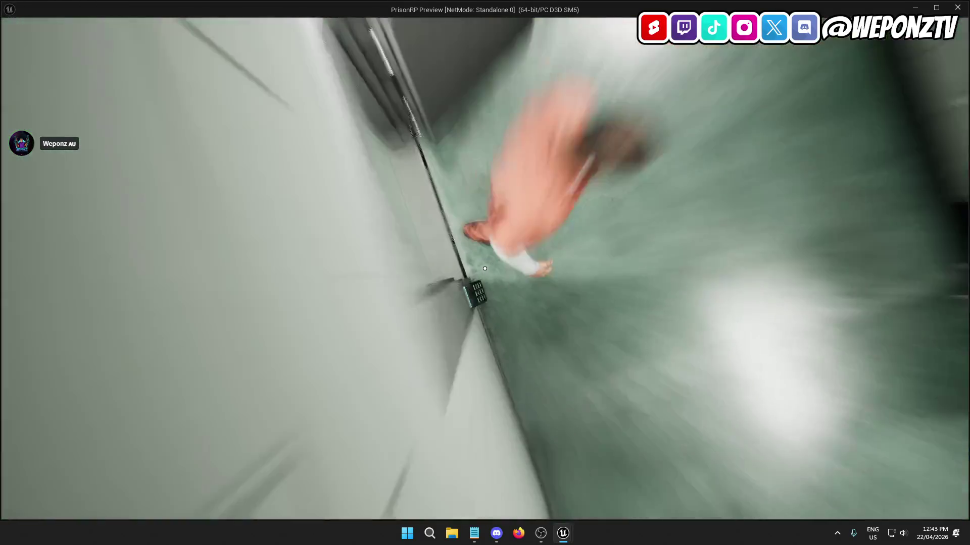
Step: Open the Prison Door with F, walk out of the cell, then stop the preview
key("w")
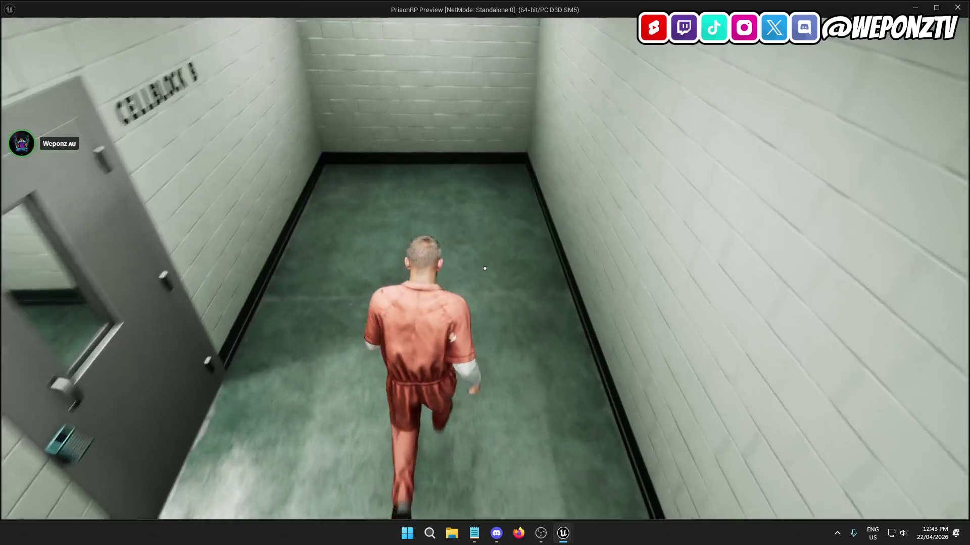
key("w")
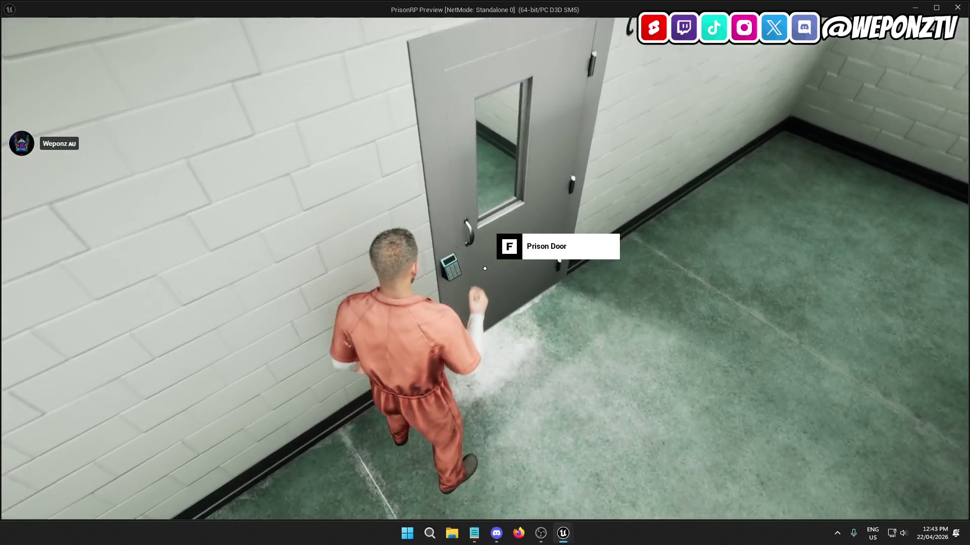
key("f")
key("w")
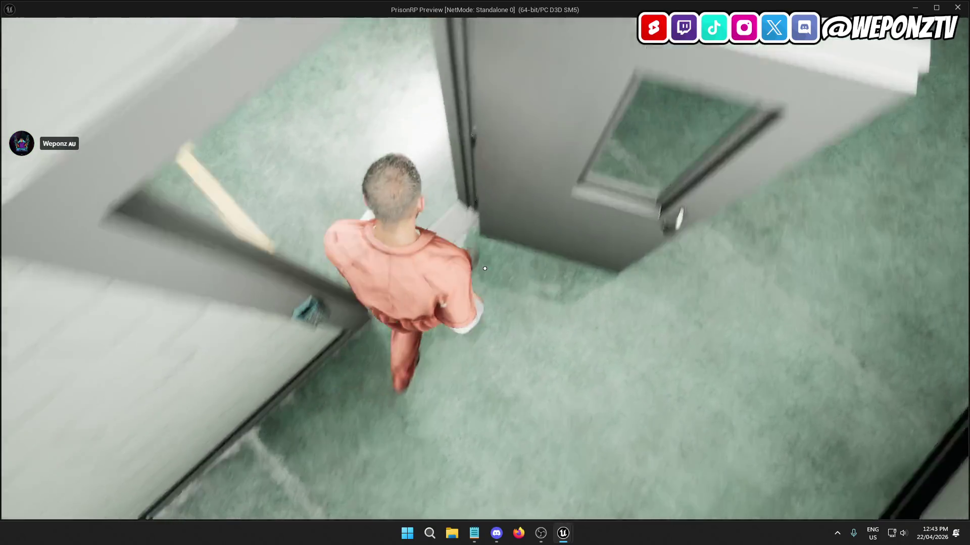
key("w")
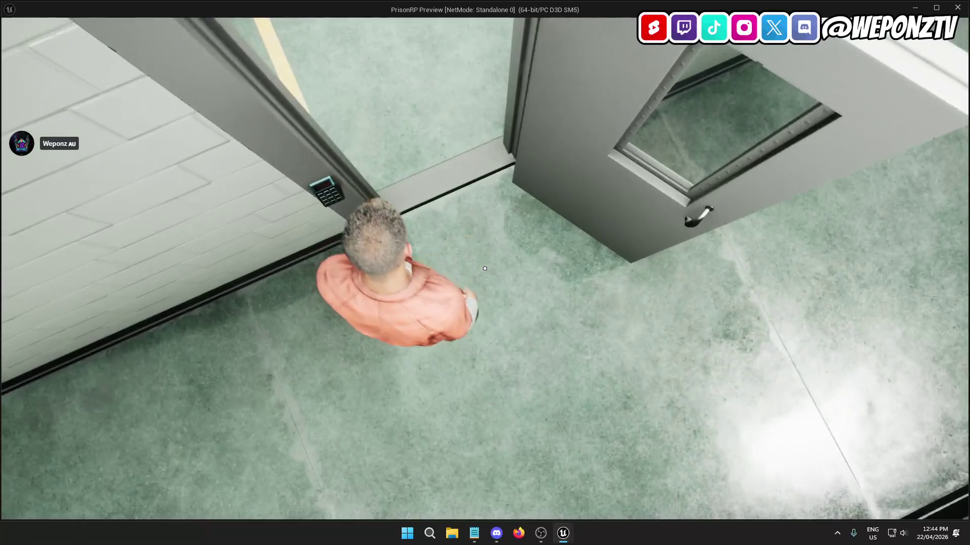
key("alt+Tab")
key("Escape")
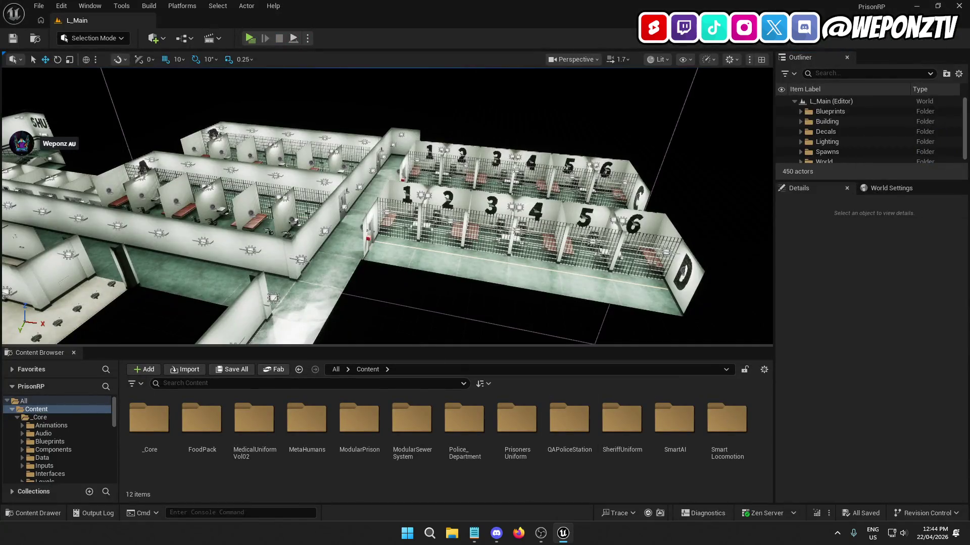
Step: Move the door beside the cellblock sign and the right-hand door to X 4520
scroll(387, 206, "up", 5)
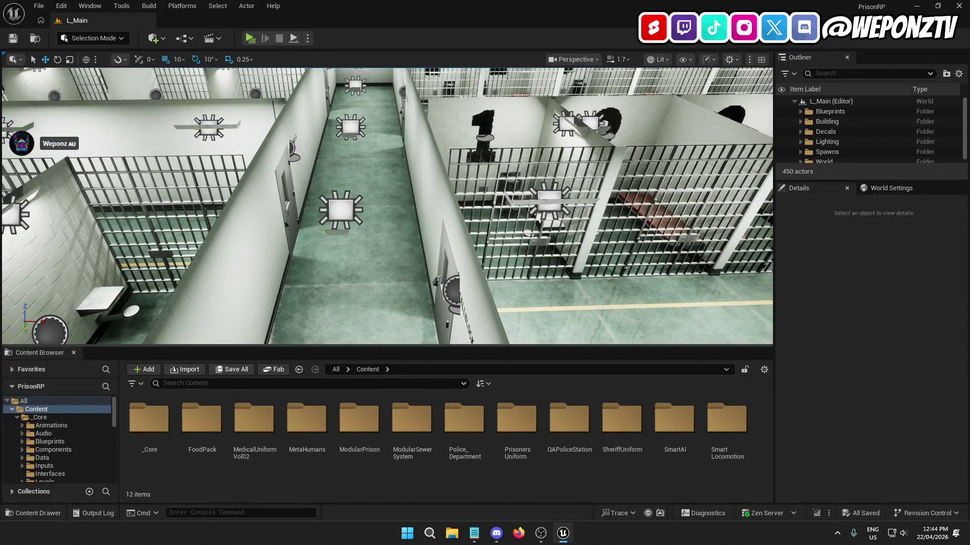
mouse_move(386, 206)
left_mouse_down()
mouse_move(333, 188)
mouse_move(220, 205)
left_mouse_up()
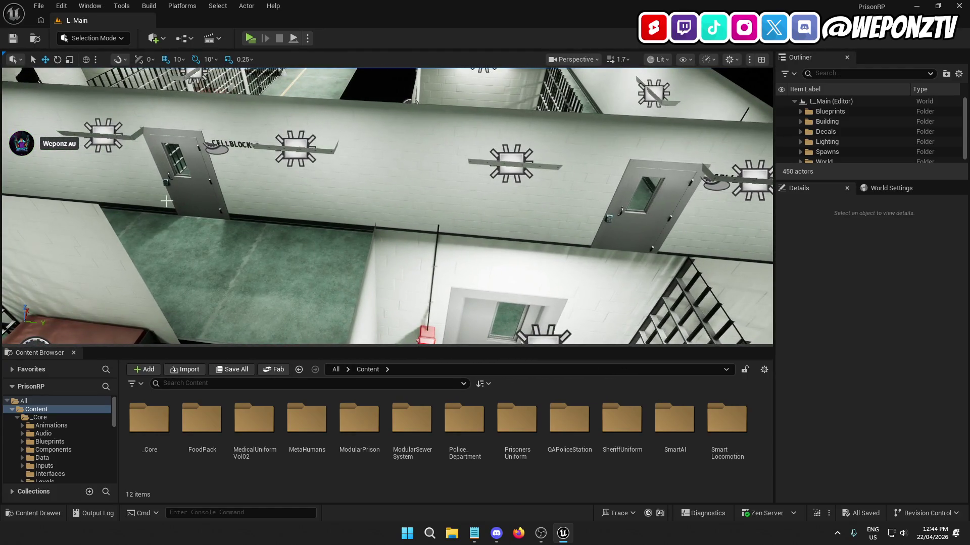
left_click(219, 205)
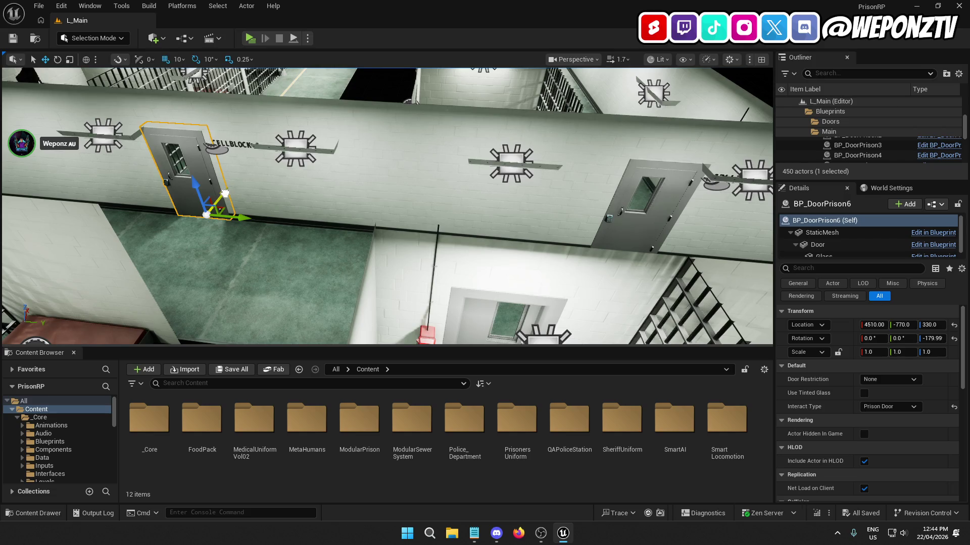
left_click_drag(219, 206, 223, 206)
left_click(610, 227)
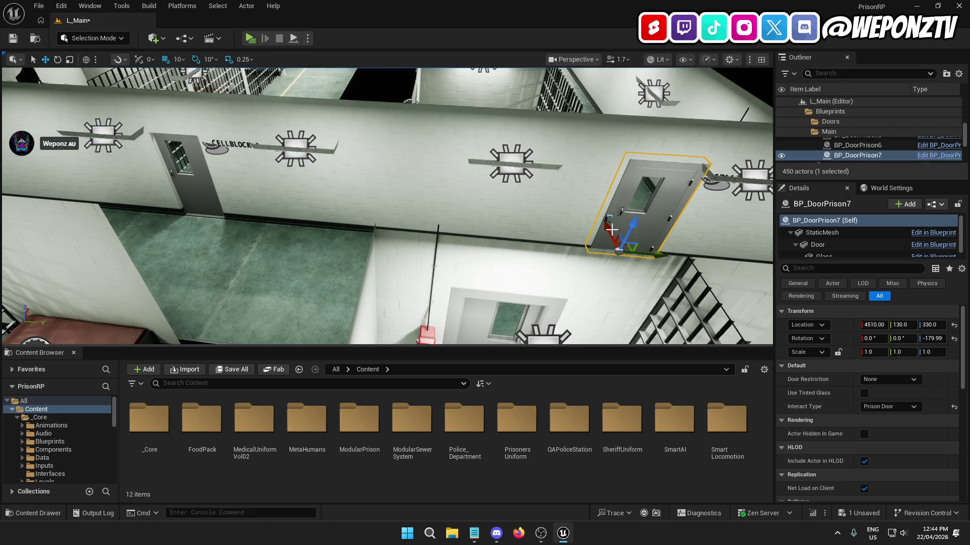
left_click_drag(607, 224, 604, 225)
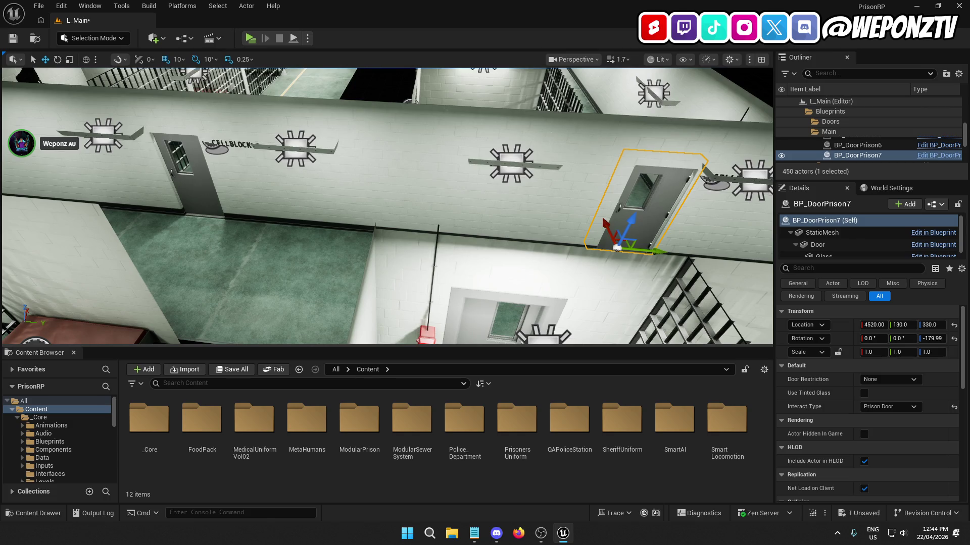
key("f")
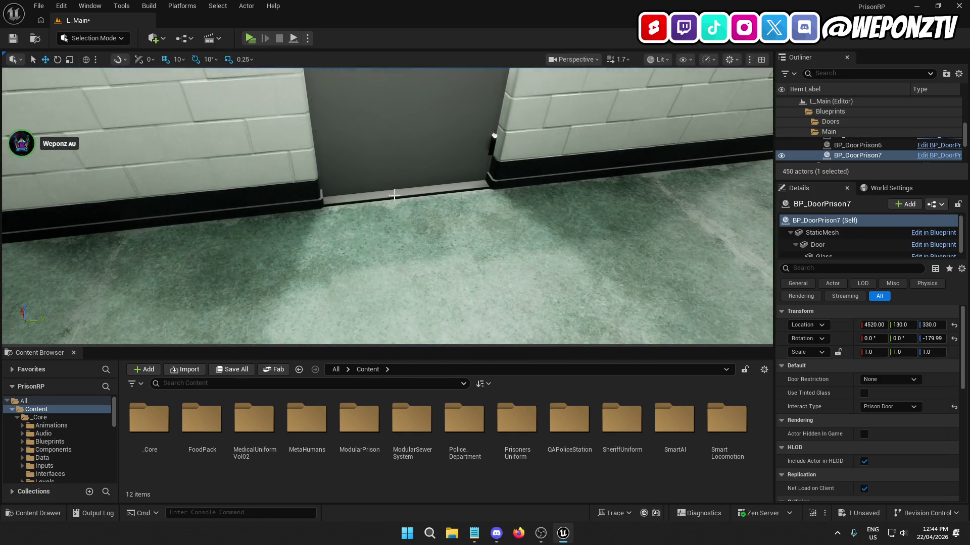
Step: Select plinths SM_Plinth_3m3 and 3m4, set grid snap to 5, and undo the plinth move
left_click(392, 198)
key("f")
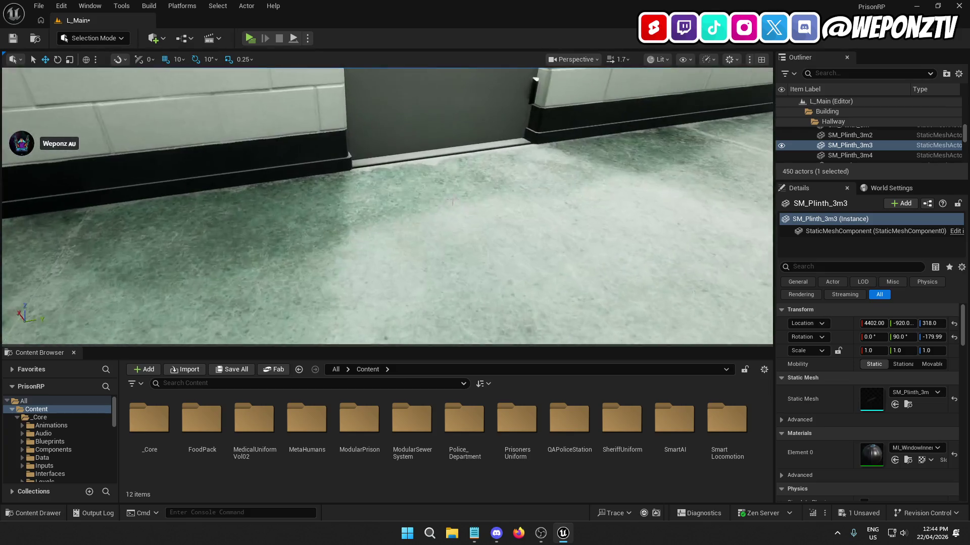
left_click(431, 154, "ctrl")
key("f")
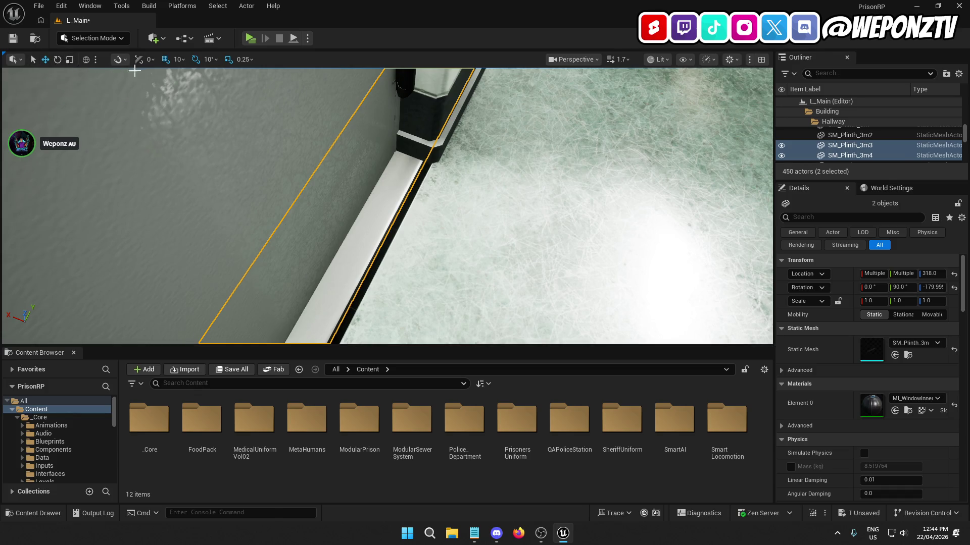
left_click(179, 59)
left_click(197, 95)
scroll(388, 218, "down", 5)
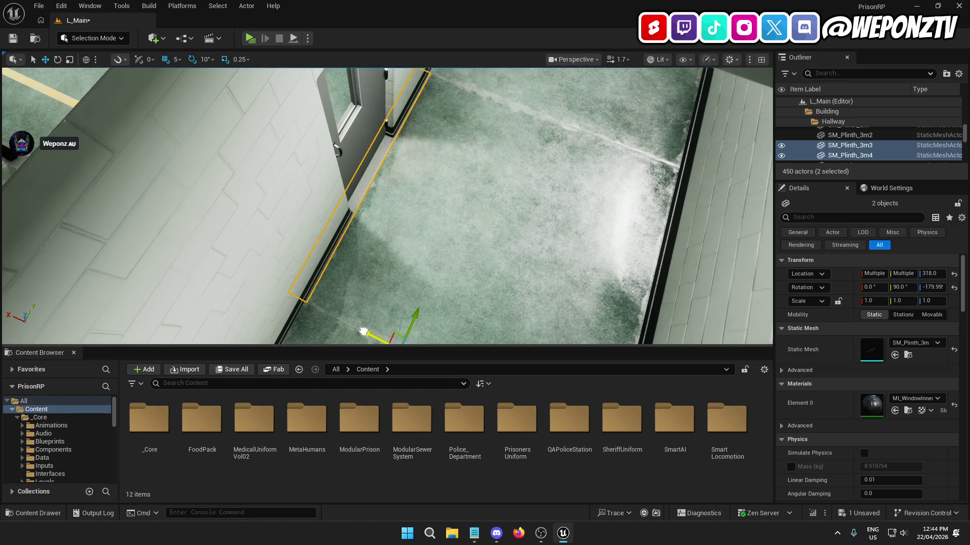
mouse_move(359, 253)
left_mouse_down()
mouse_move(353, 212)
mouse_move(368, 270)
left_mouse_up()
key("ctrl+z")
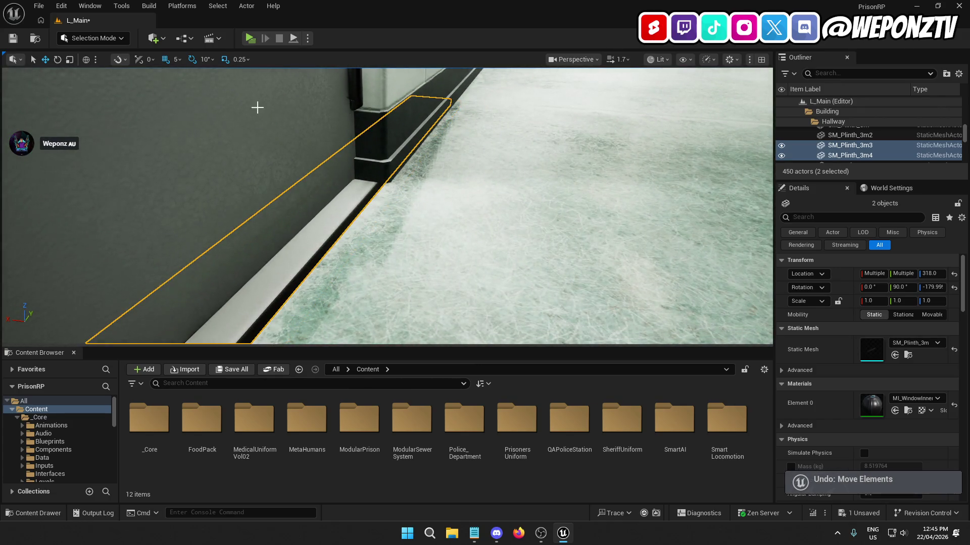
Step: Set grid snap to 1 unit and select door BP_DoorPrison6 in its wall opening
left_click(177, 60)
left_click(191, 87)
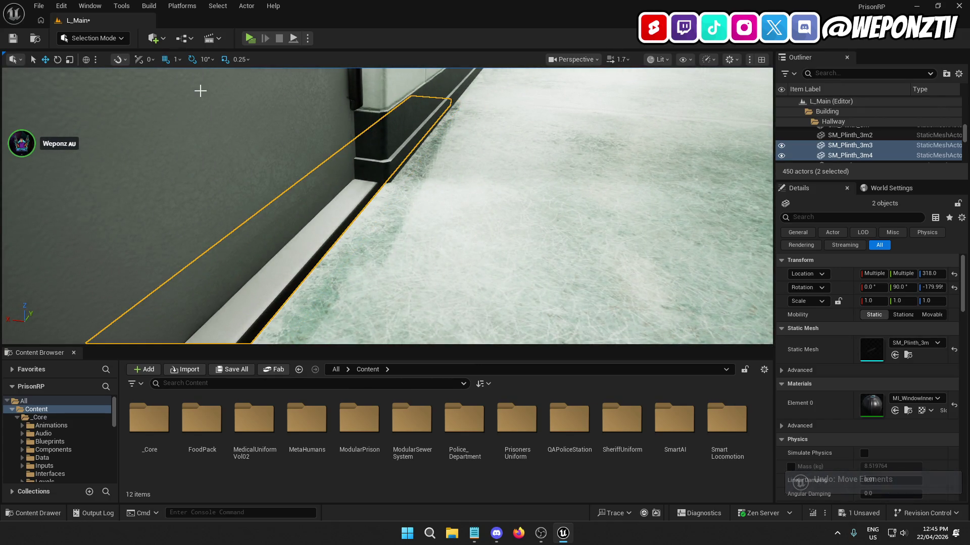
left_click_drag(197, 91, 197, 111)
mouse_move(374, 281)
left_mouse_down()
mouse_move(365, 255)
mouse_move(366, 276)
mouse_move(366, 255)
mouse_move(378, 253)
mouse_move(358, 255)
mouse_move(354, 268)
left_mouse_up()
left_click_drag(296, 238, 295, 223)
left_click(296, 223)
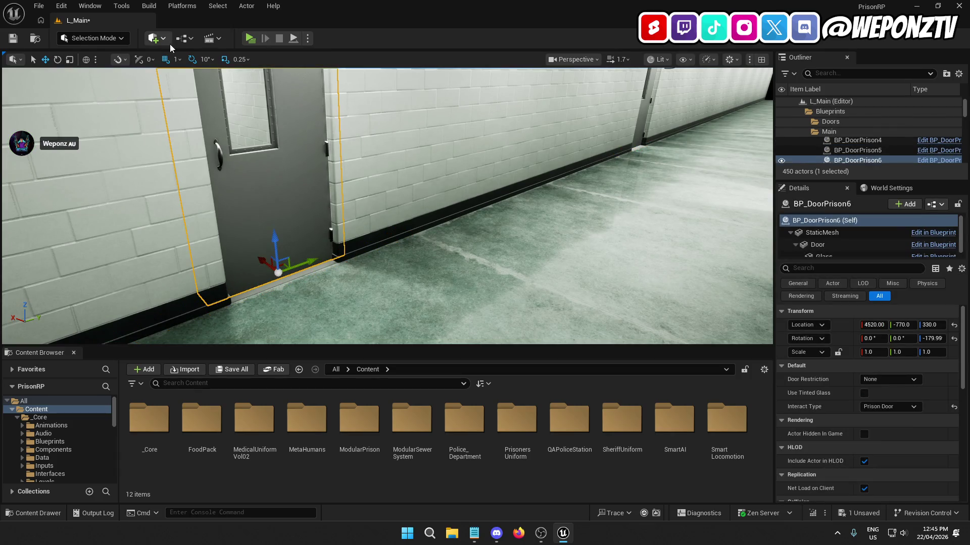
Step: Set grid snap to 10 and push BP_DoorPrison6 and BP_DoorPrison7 out to X 4540
left_click(176, 59)
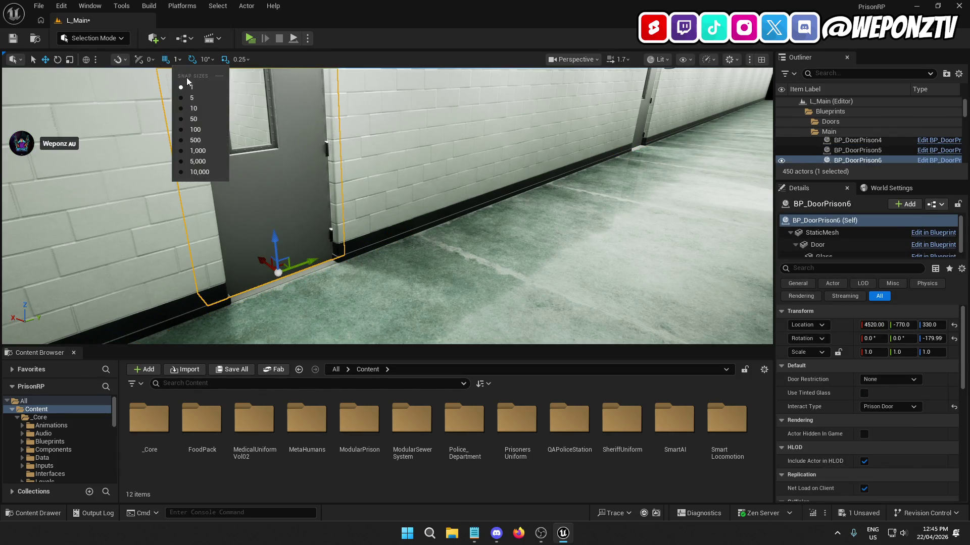
left_click(193, 109)
left_click_drag(260, 262, 252, 256)
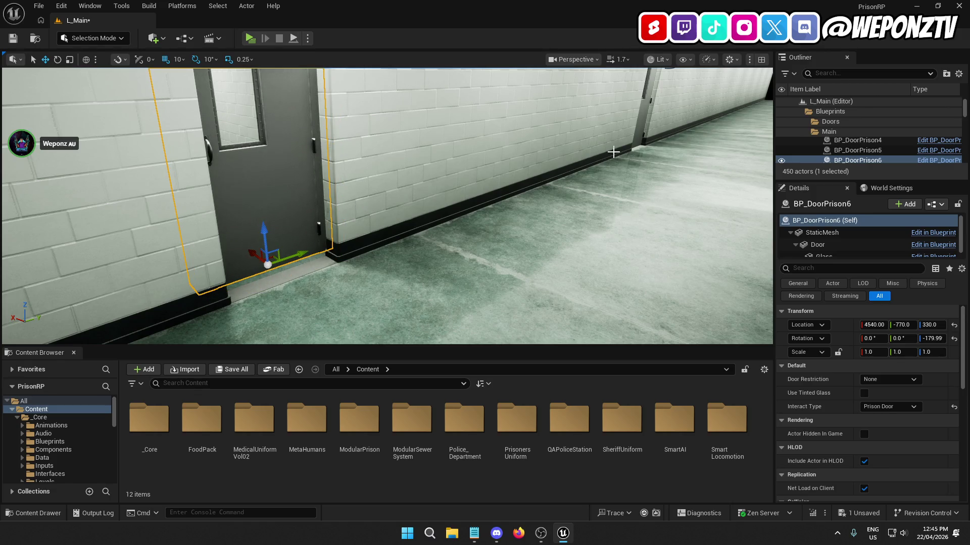
left_click(640, 124)
left_click_drag(589, 140, 579, 142)
mouse_move(364, 249)
left_mouse_down()
mouse_move(353, 218)
mouse_move(351, 237)
mouse_move(356, 225)
left_mouse_up()
Step: Move the Cellblock C door back to X 4510 and inspect doors BP_DoorPrison4 and BP_DoorPrison5
key("s")
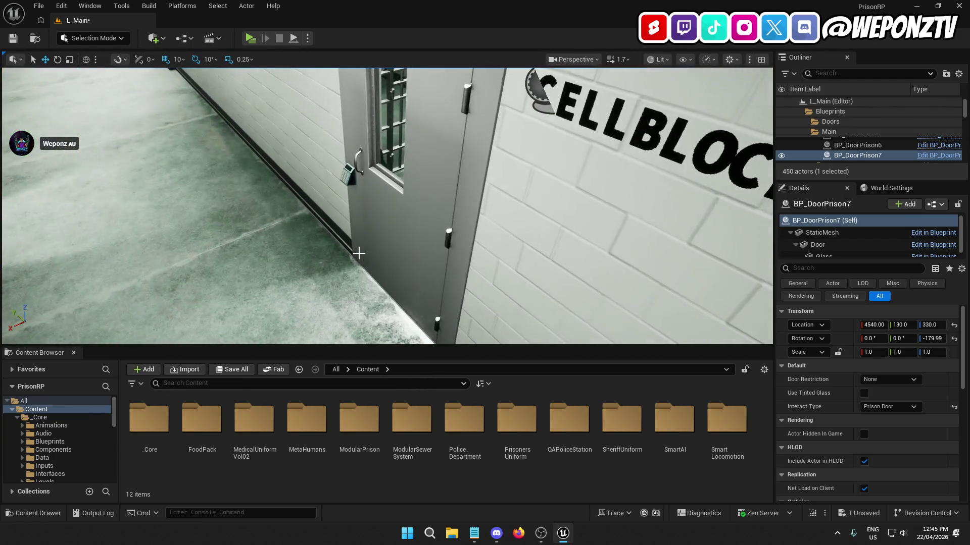
mouse_move(390, 243)
left_mouse_down()
mouse_move(180, 207)
mouse_move(202, 213)
left_mouse_up()
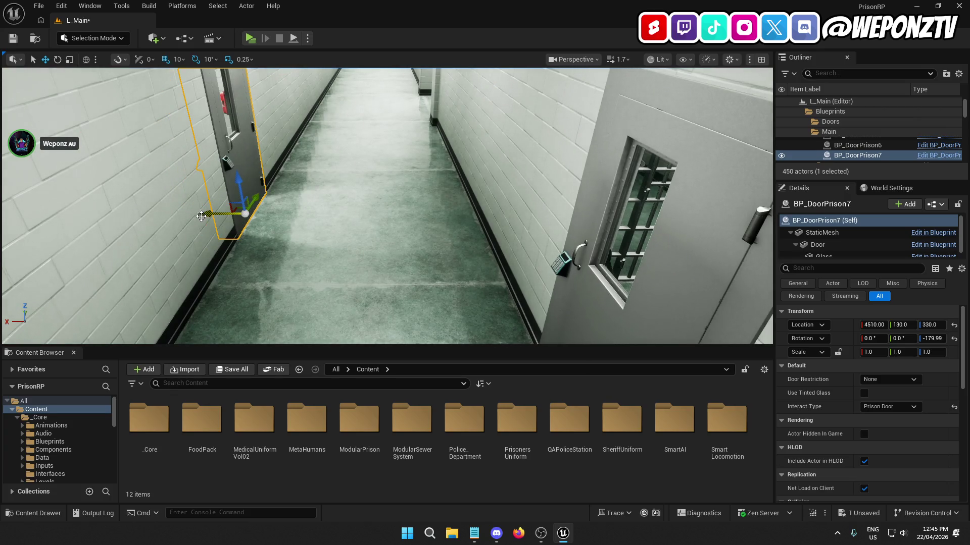
key("f")
left_click(262, 196)
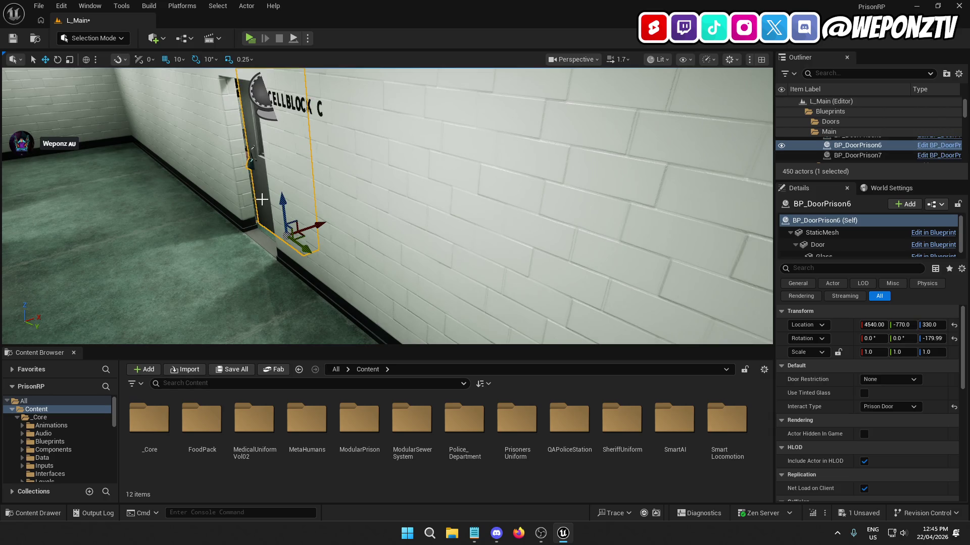
mouse_move(318, 224)
left_mouse_down()
mouse_move(304, 241)
mouse_move(355, 242)
mouse_move(325, 242)
mouse_move(352, 219)
left_mouse_up()
left_click(334, 223)
left_click(352, 220)
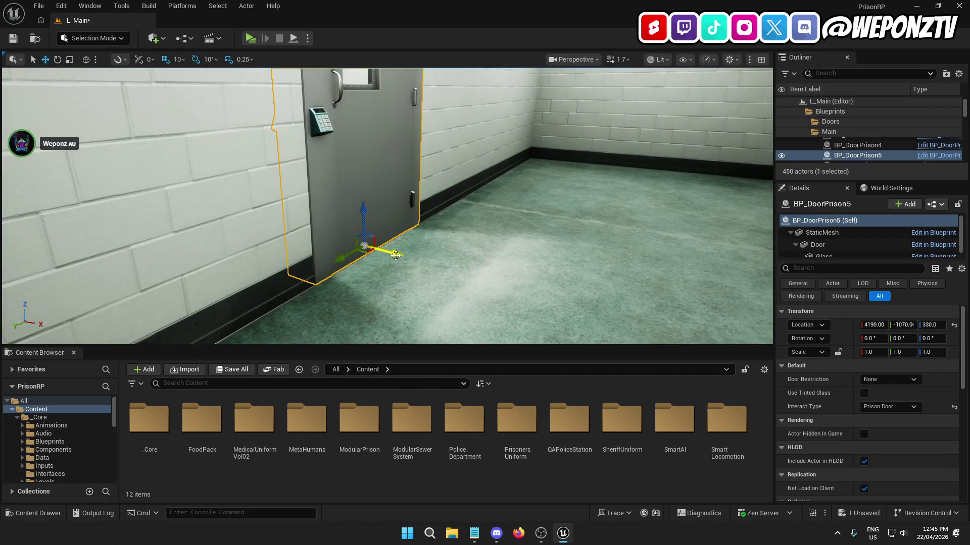
left_click_drag(370, 251, 368, 283)
right_click(368, 283)
left_click(368, 283)
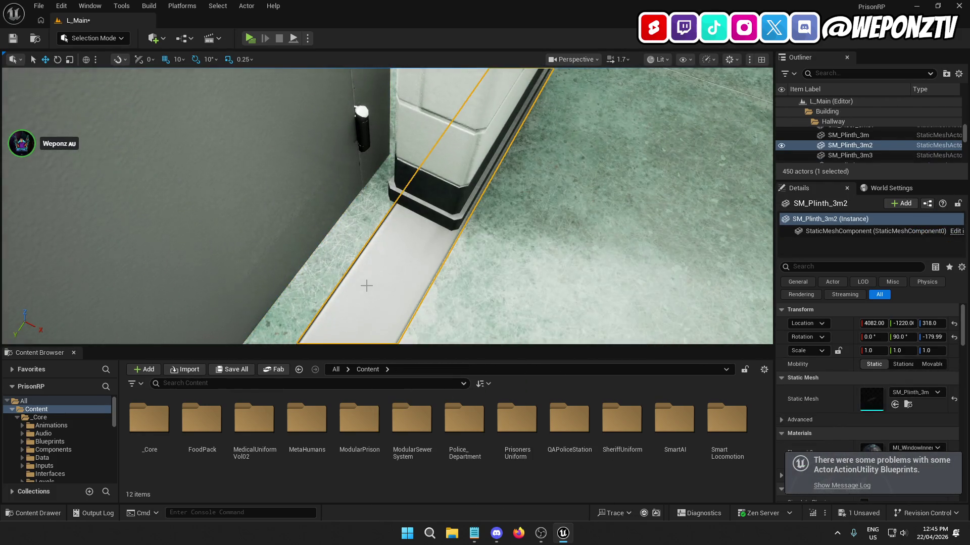
Step: With grid snap at 1, nudge doorway plinth SM_Plinth_3m from X 4082 to 4080
left_click(176, 59)
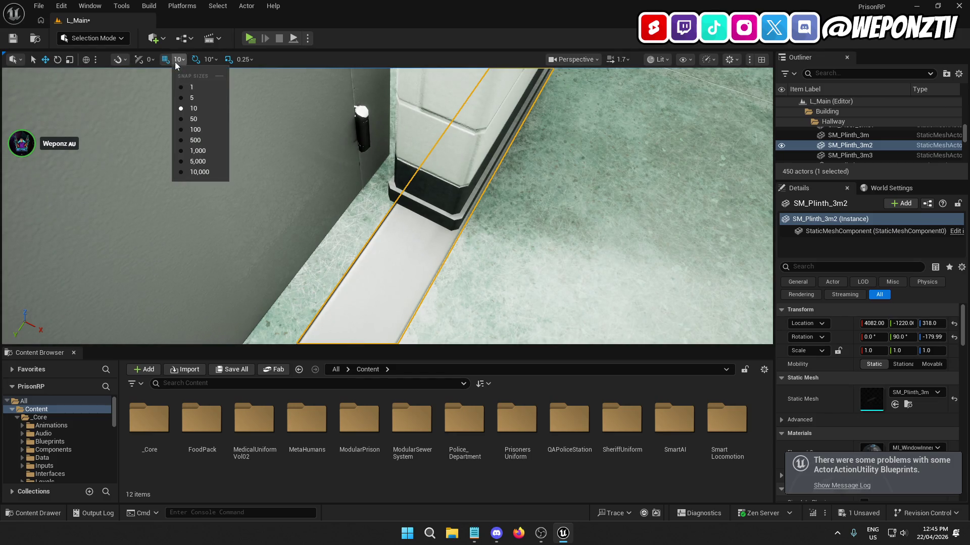
left_click(192, 87)
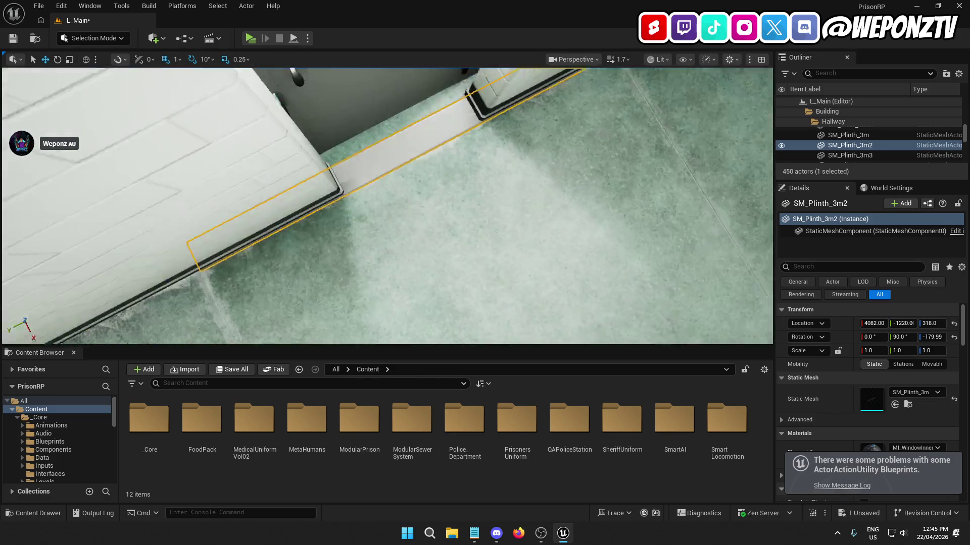
left_click_drag(384, 273, 384, 272)
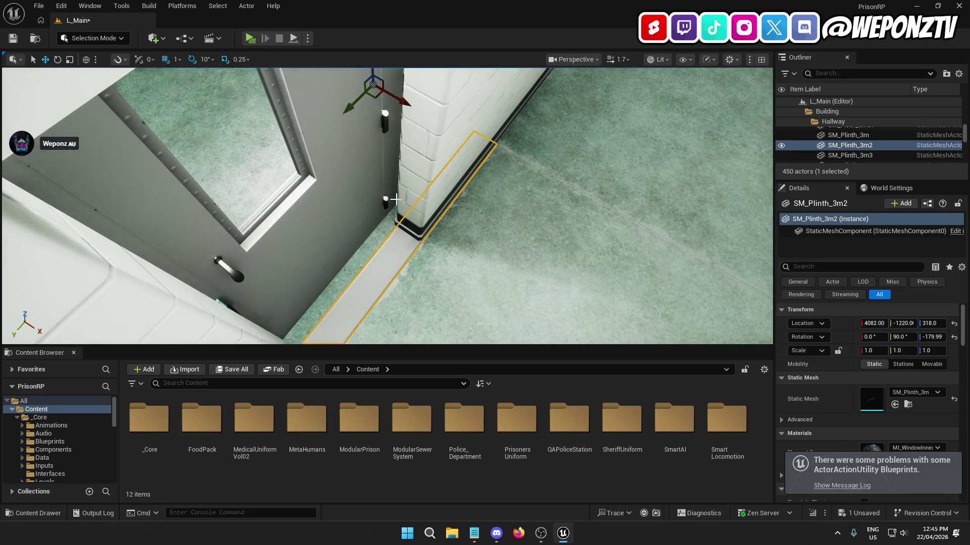
mouse_move(403, 100)
left_mouse_down()
mouse_move(392, 126)
mouse_move(415, 174)
left_mouse_up()
right_click(415, 173)
left_click(543, 93)
mouse_move(543, 93)
left_mouse_down()
mouse_move(565, 104)
mouse_move(562, 83)
left_mouse_up()
left_click(439, 186)
left_click_drag(439, 186, 417, 187)
left_click_drag(456, 146, 456, 158)
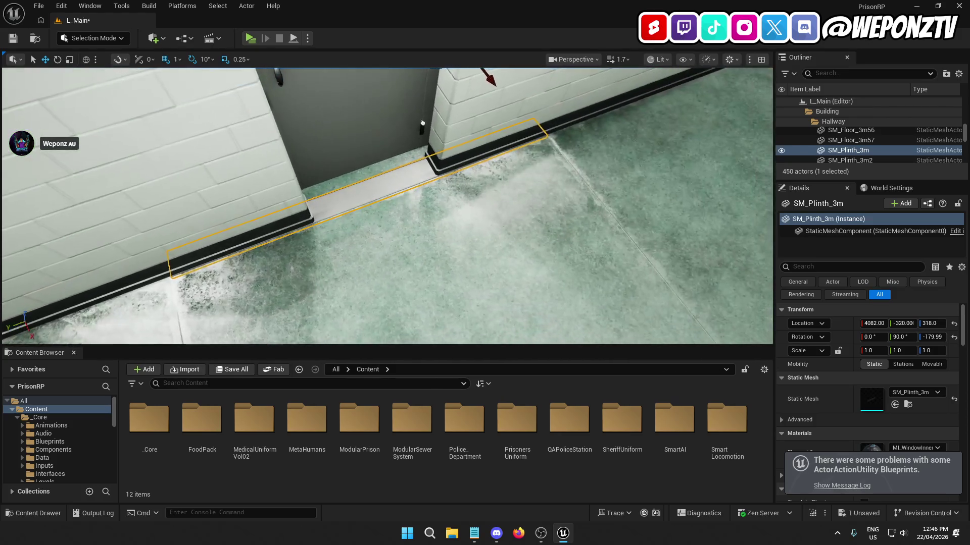
mouse_move(493, 81)
left_mouse_down()
mouse_move(488, 71)
mouse_move(472, 76)
mouse_move(492, 74)
left_mouse_up()
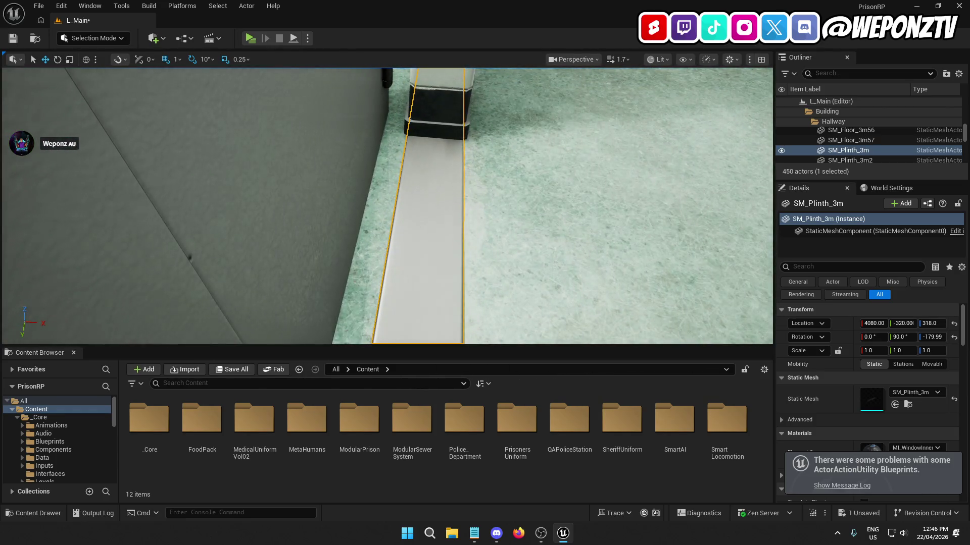
left_click(500, 143)
mouse_move(500, 143)
left_mouse_down()
mouse_move(557, 114)
mouse_move(362, 209)
left_mouse_up()
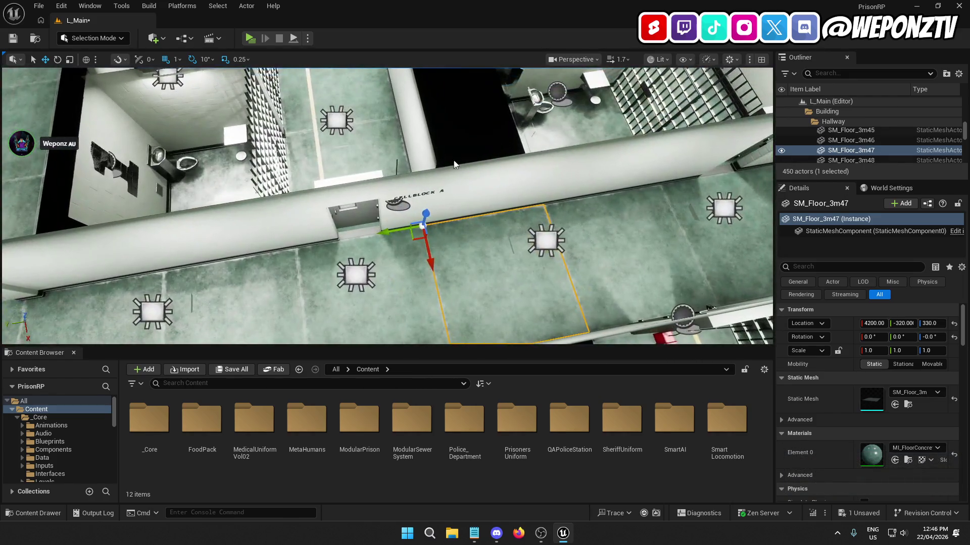
Step: Set grid snap to 10 and slide door BP_DoorPrison4 from X 4160 to 4190
left_click(362, 208)
left_click(177, 60)
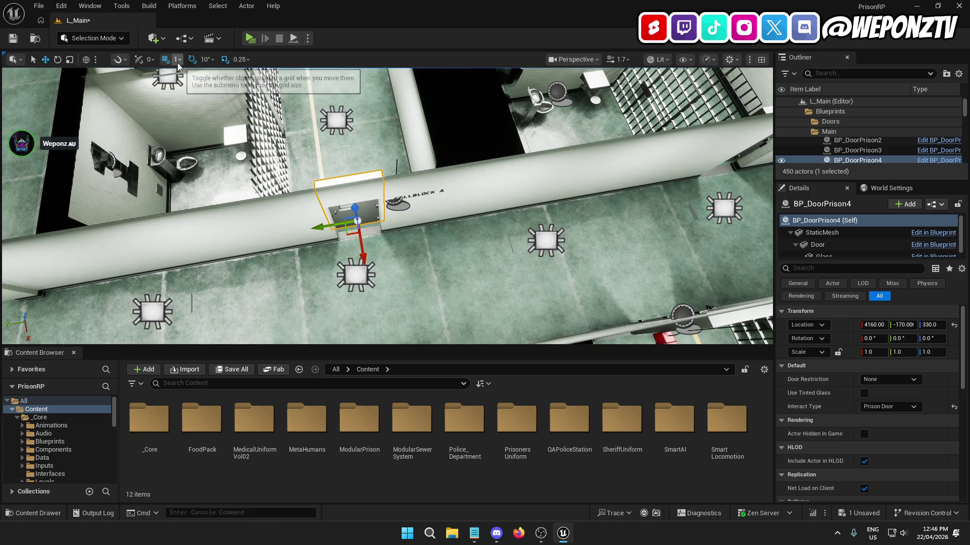
left_click(193, 108)
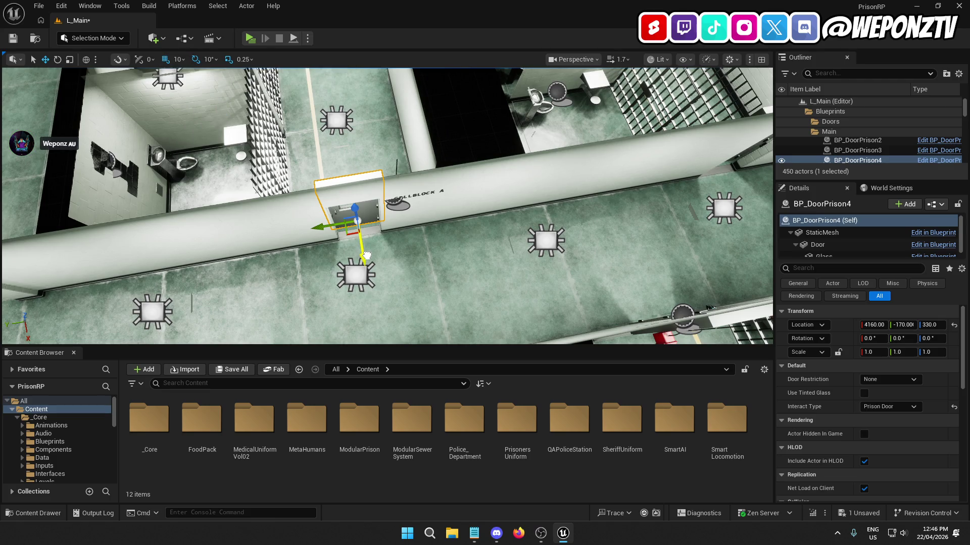
left_click_drag(367, 255, 372, 266)
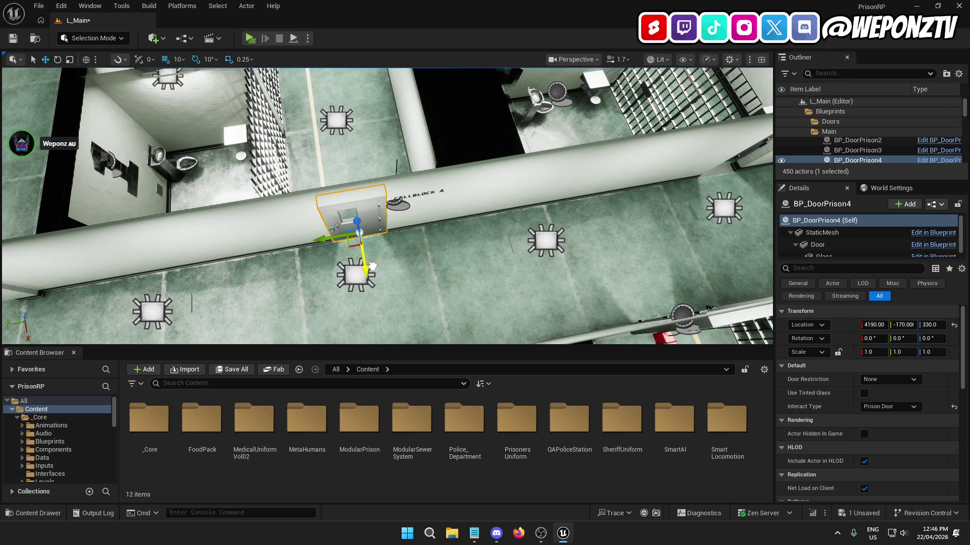
key("f")
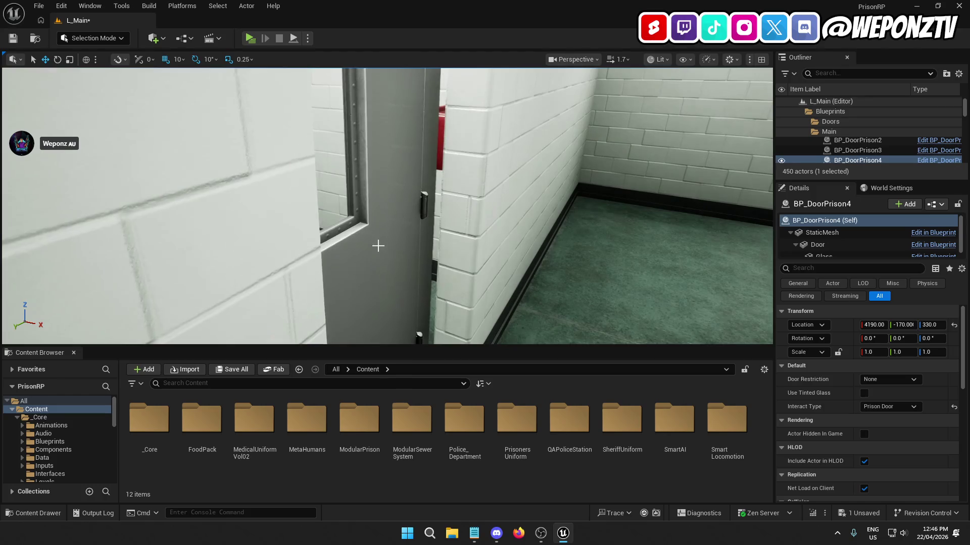
Step: Move the neighbouring door BP_DoorPrison5 to X 4180, then clear the selection
left_click(389, 244)
right_click(390, 283)
key("Escape")
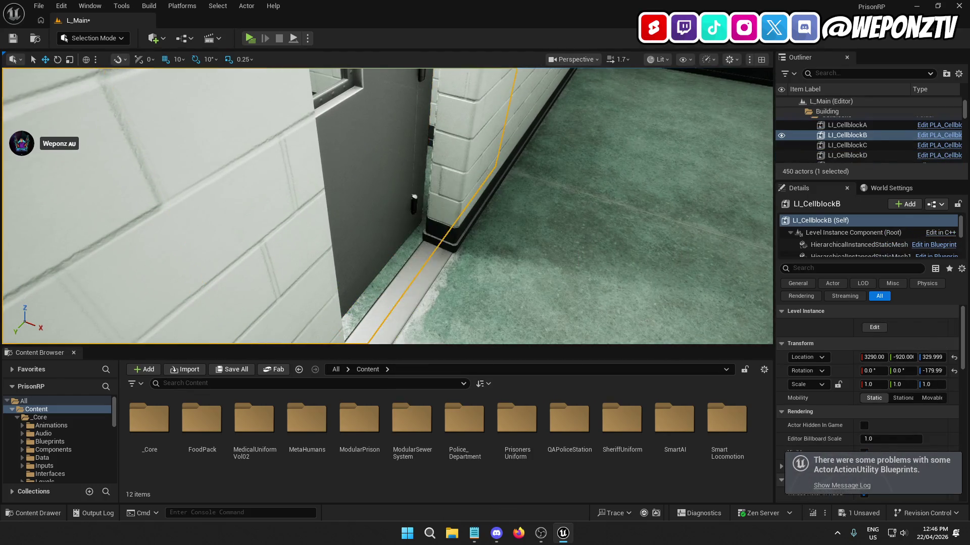
left_click_drag(383, 296, 425, 323)
left_click(461, 253)
key("f")
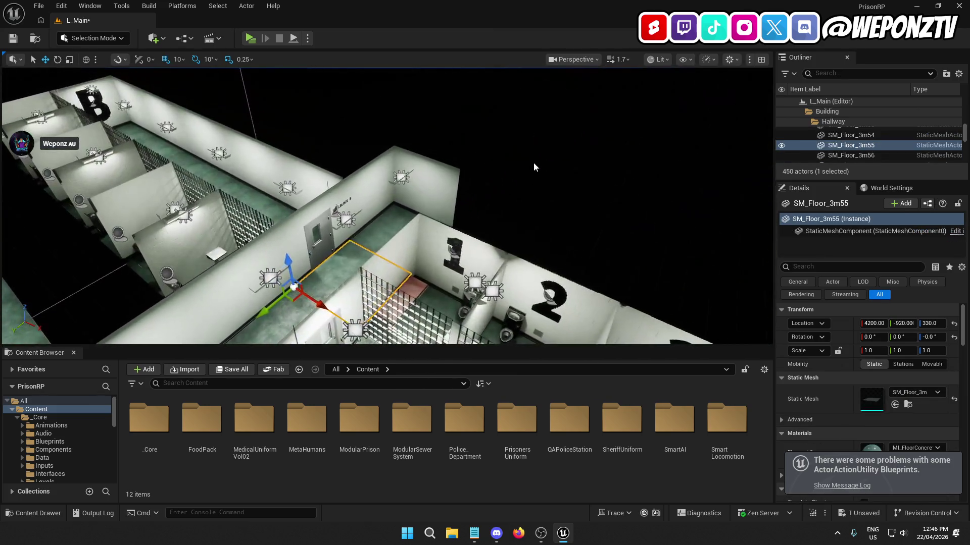
left_click(533, 162)
scroll(869, 133, "up", 10)
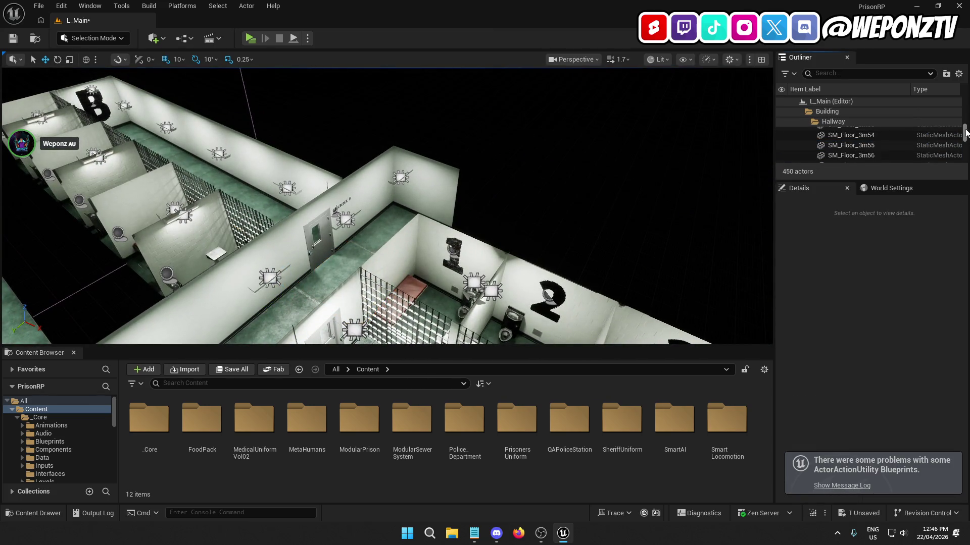
Step: Collapse the Doors, Blueprints, Cellblocks and Building folders in the Outliner and select L_Main
left_click(807, 132)
left_click(800, 141)
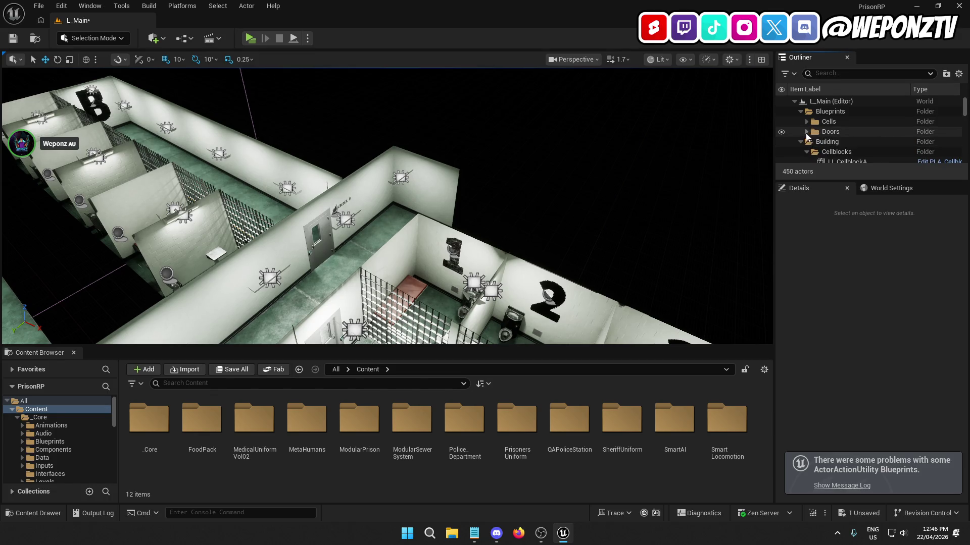
left_click(800, 112)
left_click(807, 133)
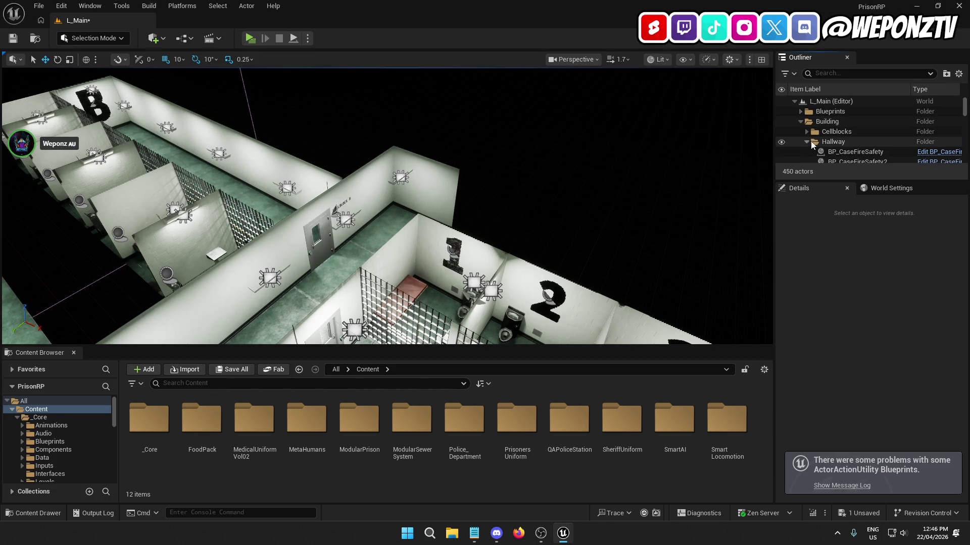
left_click(800, 122)
scroll(823, 138, "down", 1)
scroll(824, 135, "up", 1)
left_click(825, 101)
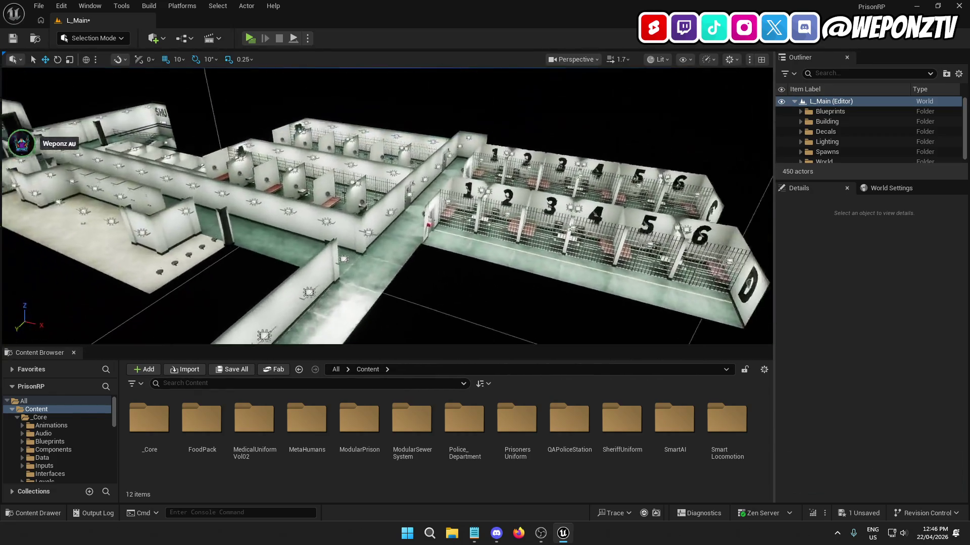
Step: Save L_Main from the toolbar and reopen the Content folder in the Content Browser
left_click(13, 38)
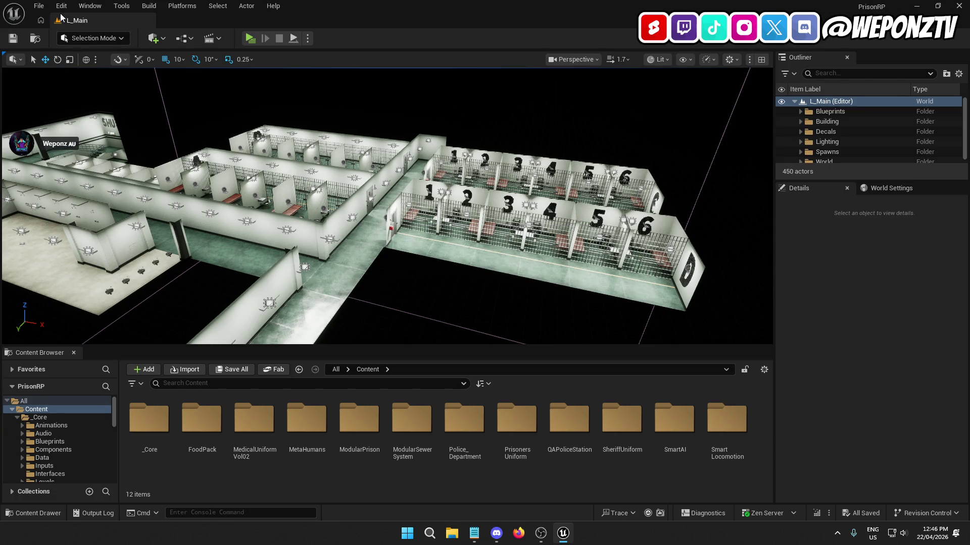
left_click(38, 7)
left_click(65, 149)
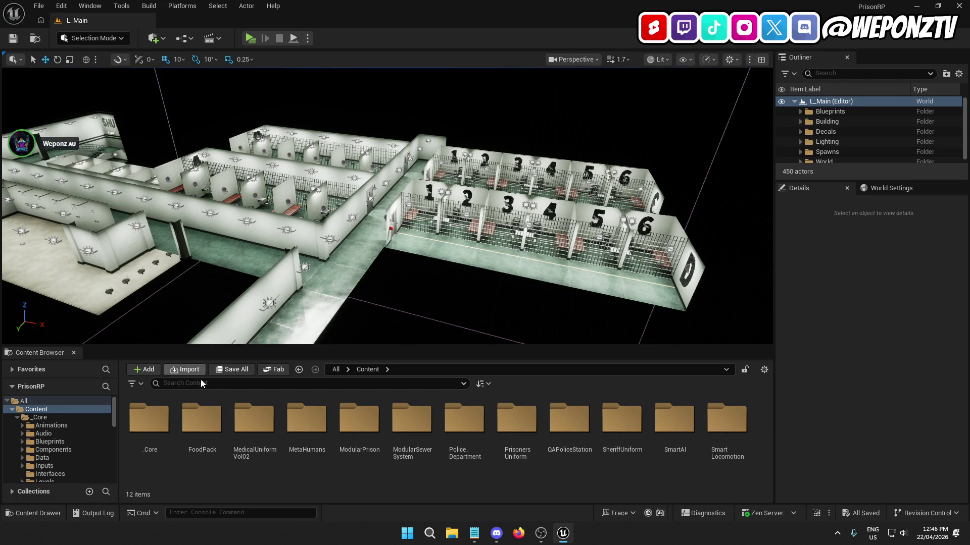
left_click(336, 369)
right_click(154, 422)
left_click(233, 325)
double_click(149, 418)
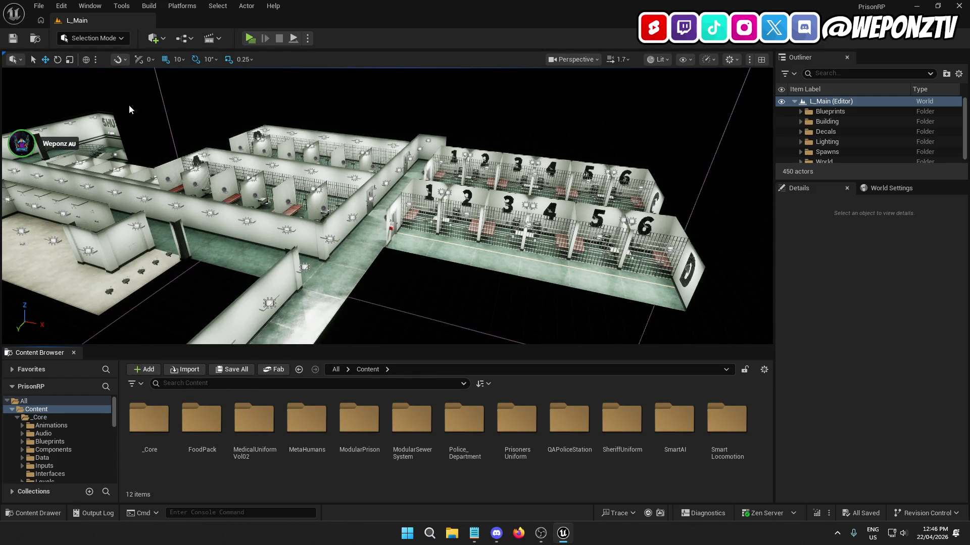
left_click(40, 4)
Step: Choose Build All Levels from the Build menu to start the lighting build
left_click(149, 6)
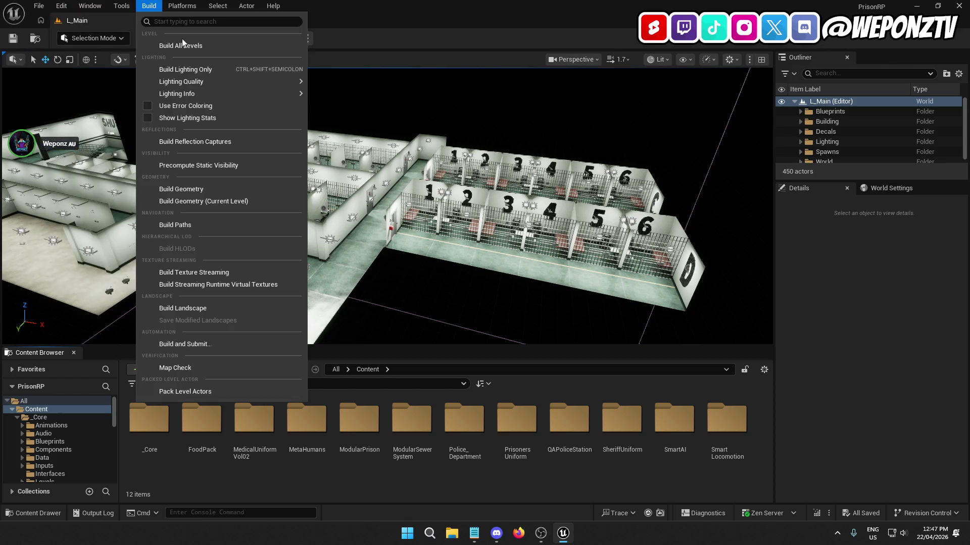
left_click(192, 45)
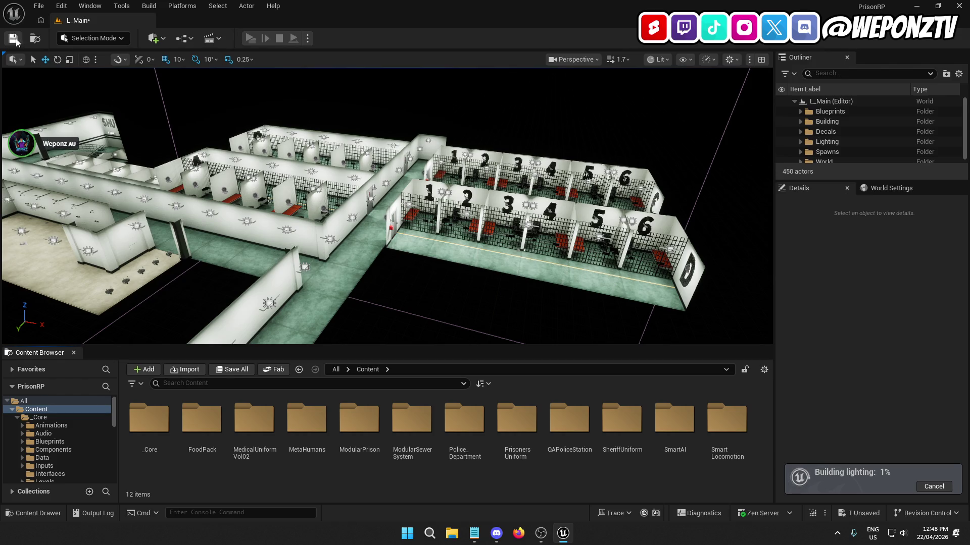
Step: Retry saving with Ctrl+S, dismiss the failed-save notice and Message Log, then Save All
key("ctrl+s")
left_click(485, 296)
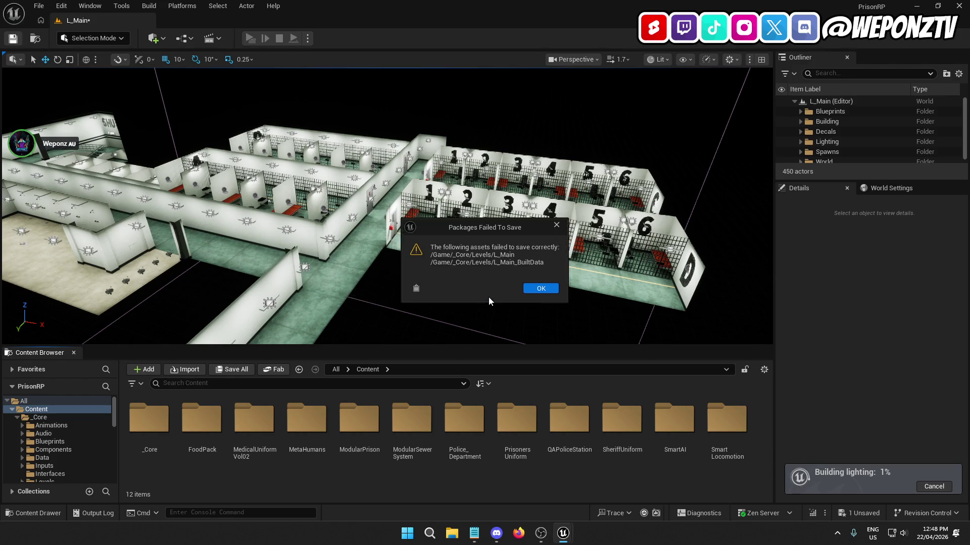
left_click(543, 287)
left_click(727, 115)
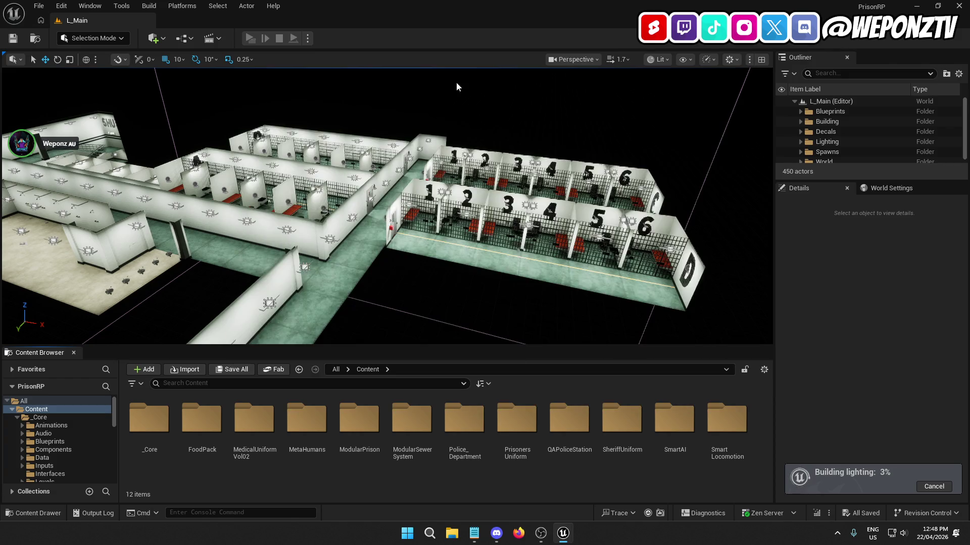
left_click(39, 6)
left_click(71, 149)
mouse_move(431, 302)
left_mouse_down()
mouse_move(389, 293)
mouse_move(399, 186)
mouse_move(344, 190)
left_mouse_up()
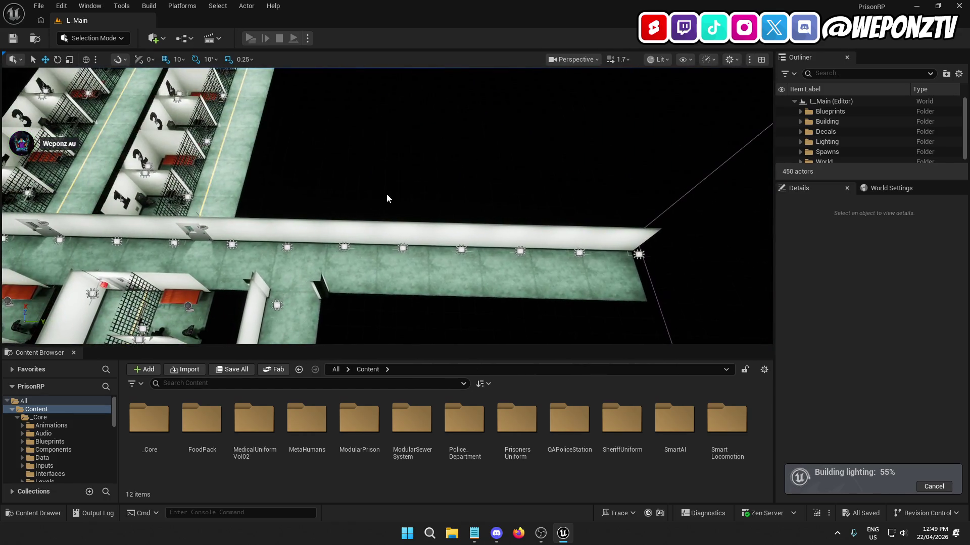
Step: Fly the view along the long corridor and over the cell blocks while lighting builds
mouse_move(408, 196)
left_mouse_down()
mouse_move(389, 198)
mouse_move(400, 125)
mouse_move(394, 146)
mouse_move(353, 148)
mouse_move(389, 151)
mouse_move(374, 192)
mouse_move(366, 166)
left_mouse_up()
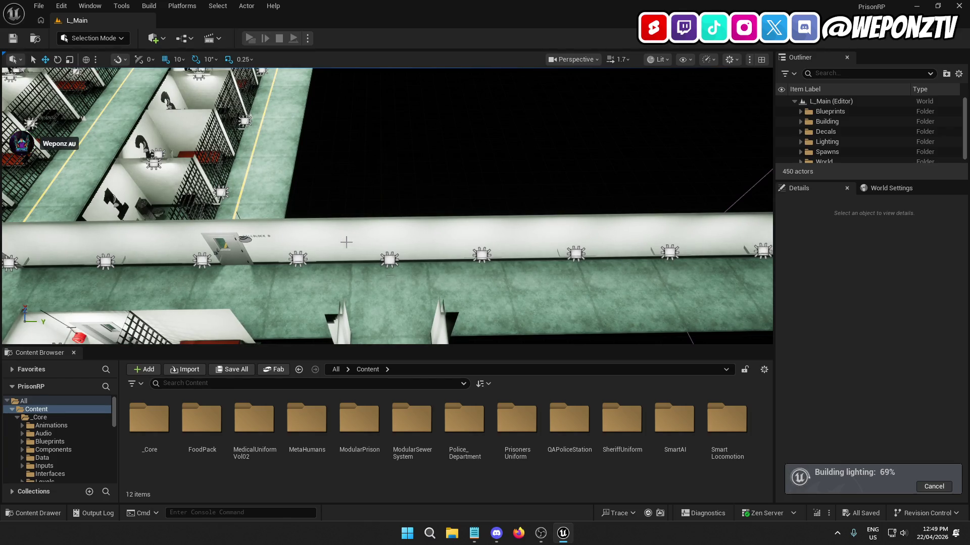
mouse_move(368, 159)
left_mouse_down()
mouse_move(366, 147)
mouse_move(393, 216)
mouse_move(387, 202)
mouse_move(381, 212)
mouse_move(370, 204)
left_mouse_up()
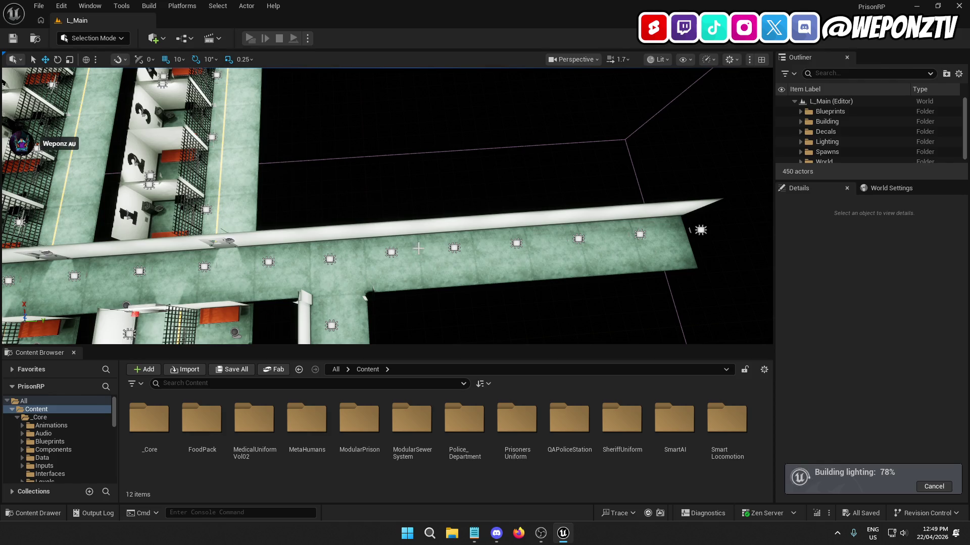
mouse_move(445, 196)
left_mouse_down()
mouse_move(432, 210)
mouse_move(385, 213)
left_mouse_up()
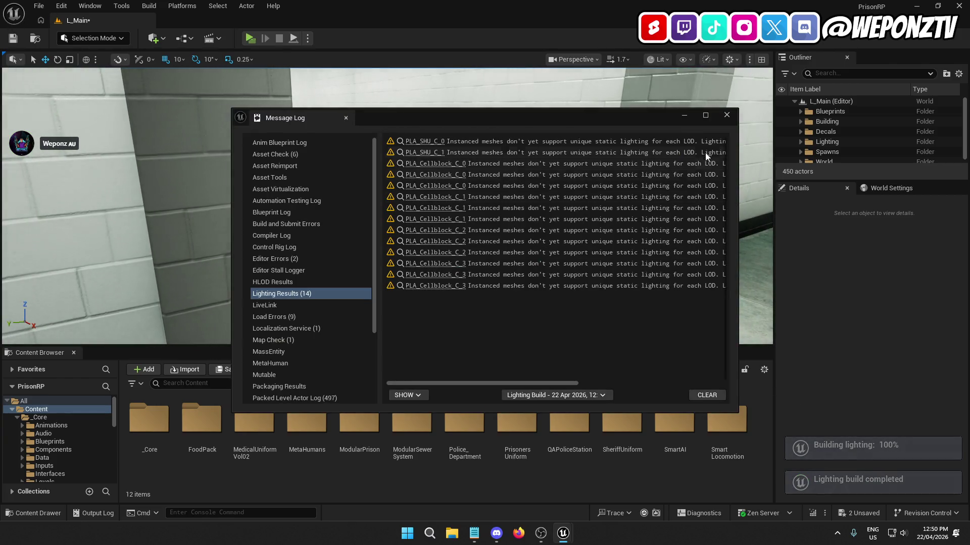
Step: Close the Message Log, save L_Main with its BuiltData, and launch a standalone PrisonRP play-test
left_click(721, 112)
left_click(39, 6)
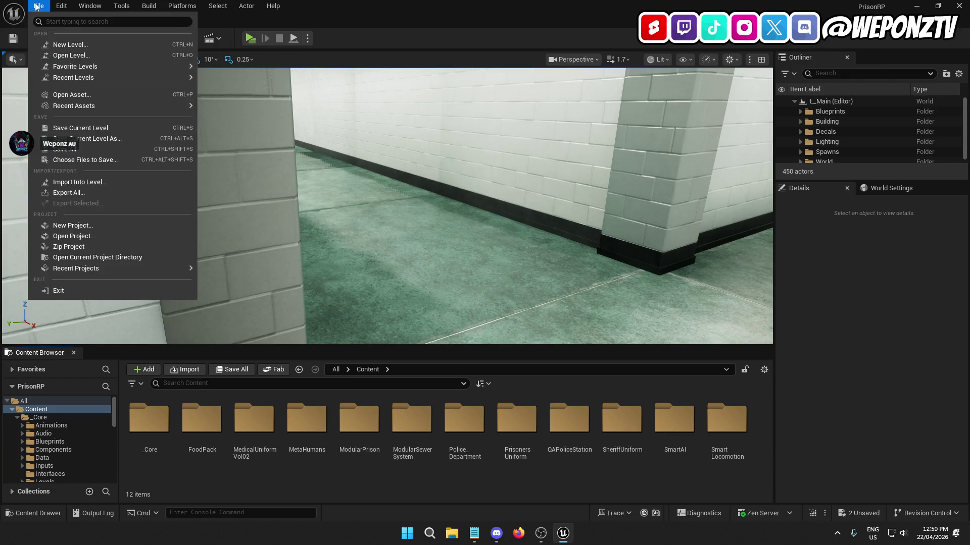
left_click(90, 150)
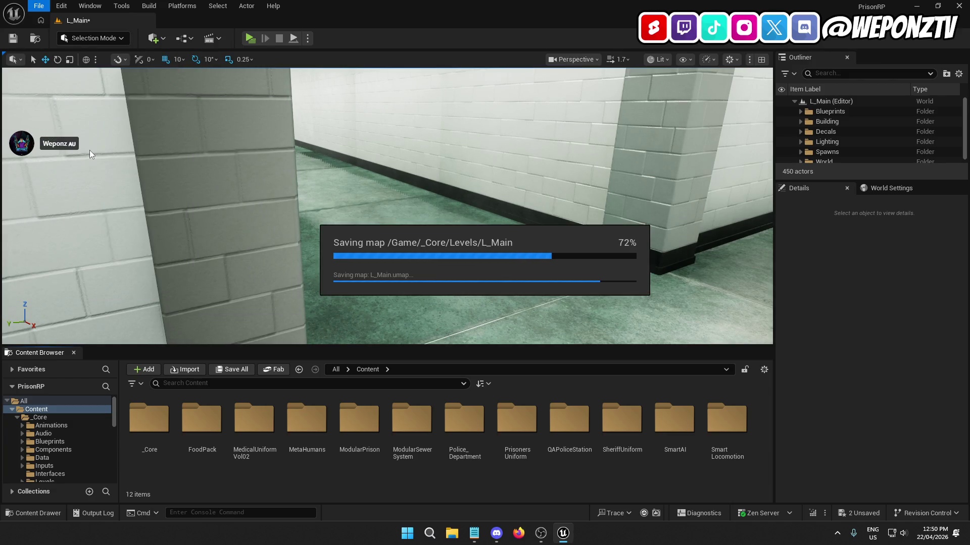
left_click(39, 6)
left_click(61, 128)
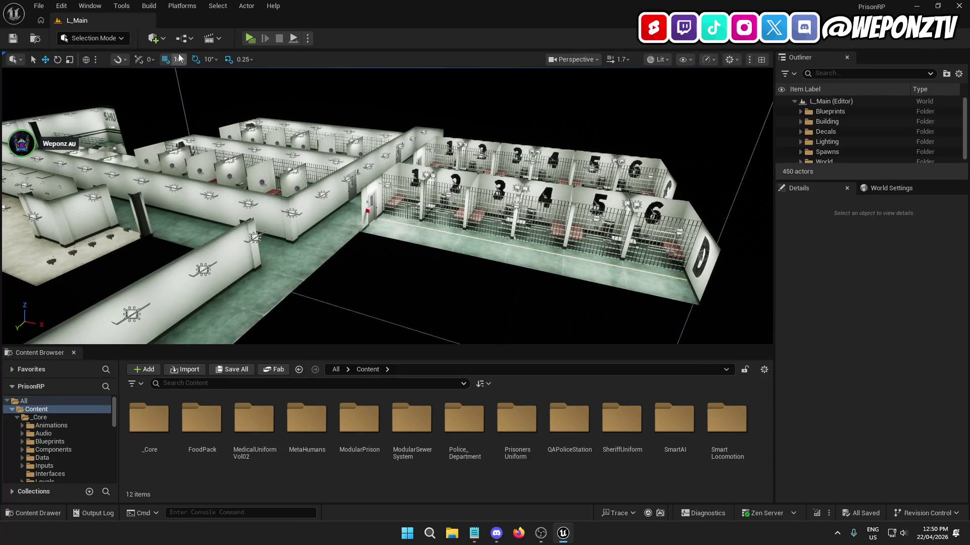
left_click(250, 39)
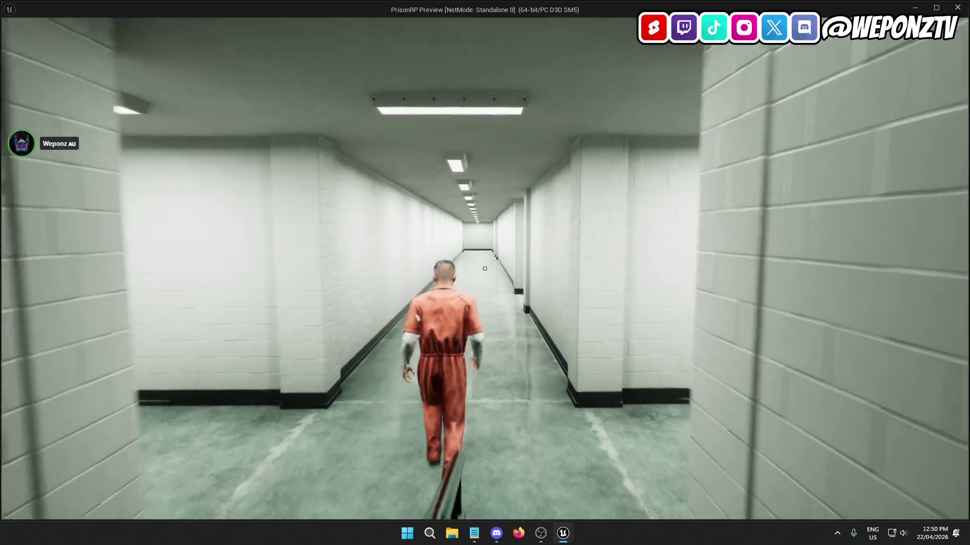
Step: Run the prisoner down the corridors past Cellblock C to the Cellblock A door
key("w")
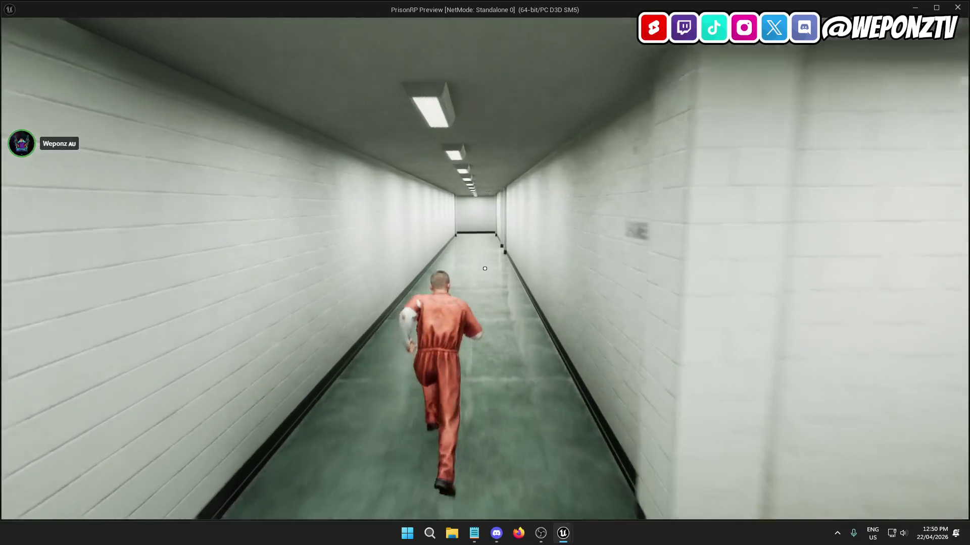
key("w")
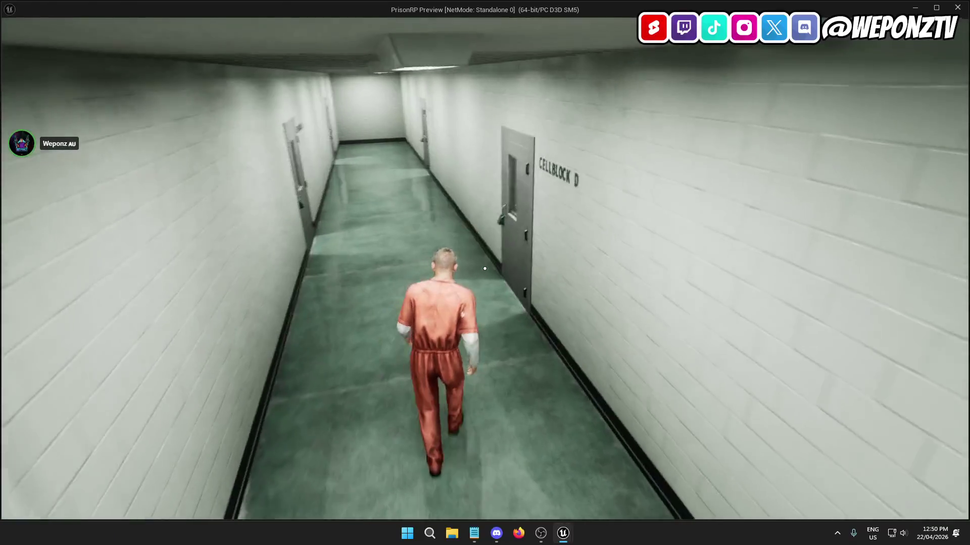
key("w")
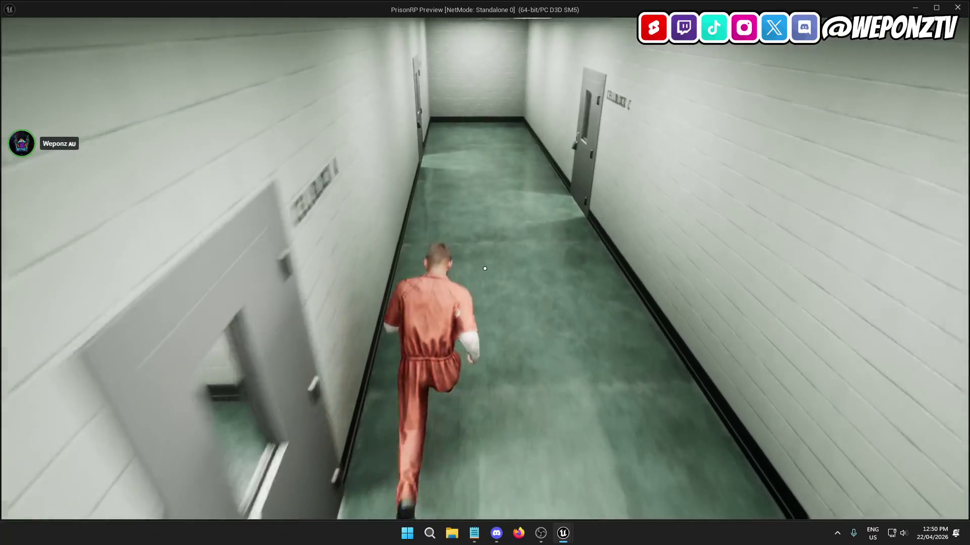
key("w")
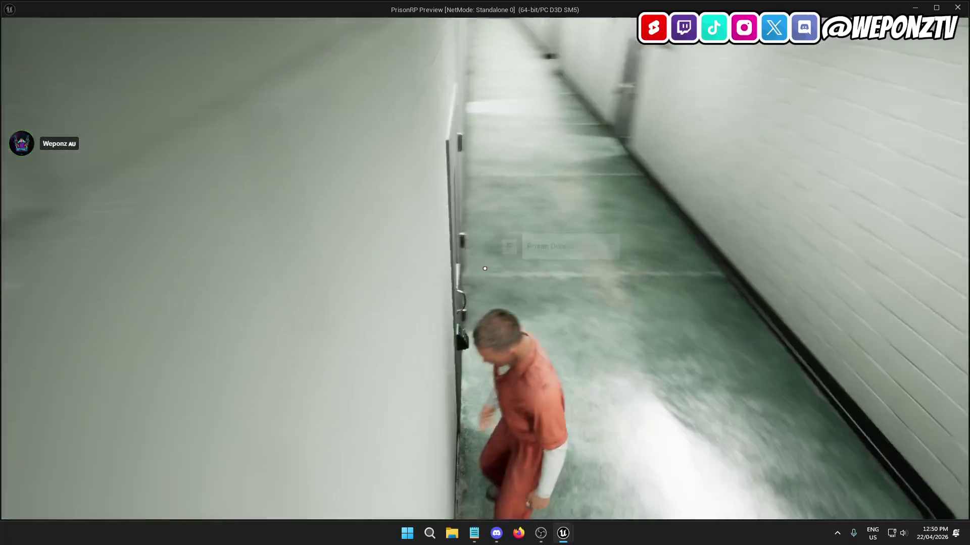
key("w")
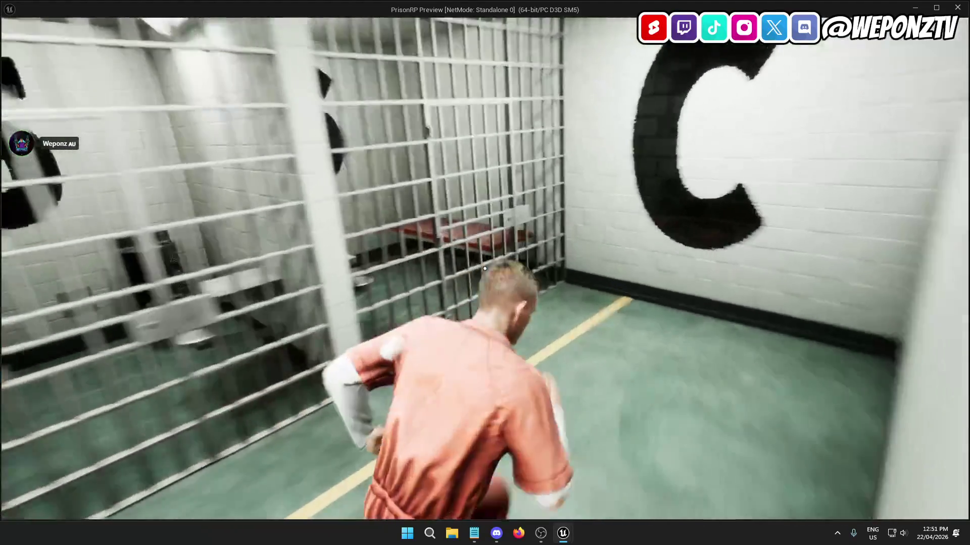
Step: Open the Cellblock A door with F, run toward the D sign, then end the playtest with Esc
key("w")
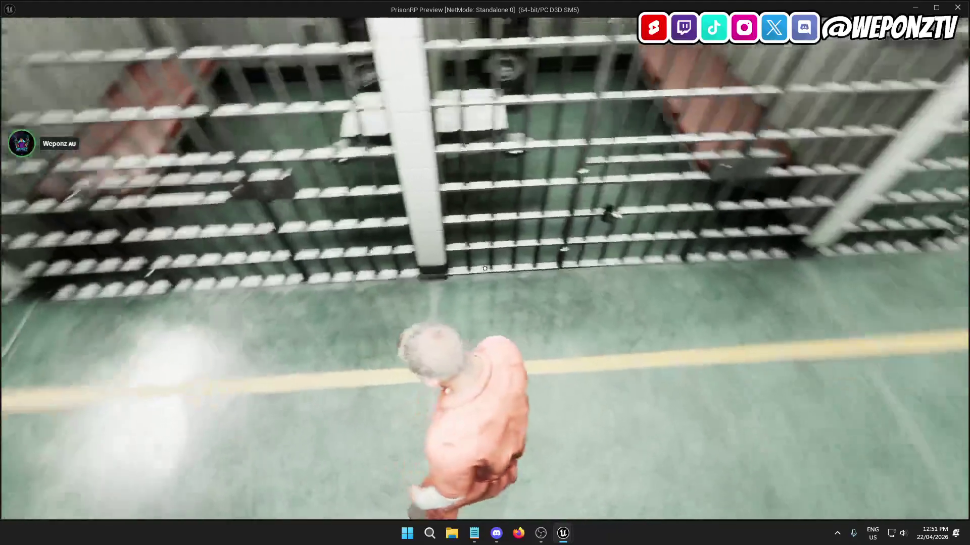
key("w")
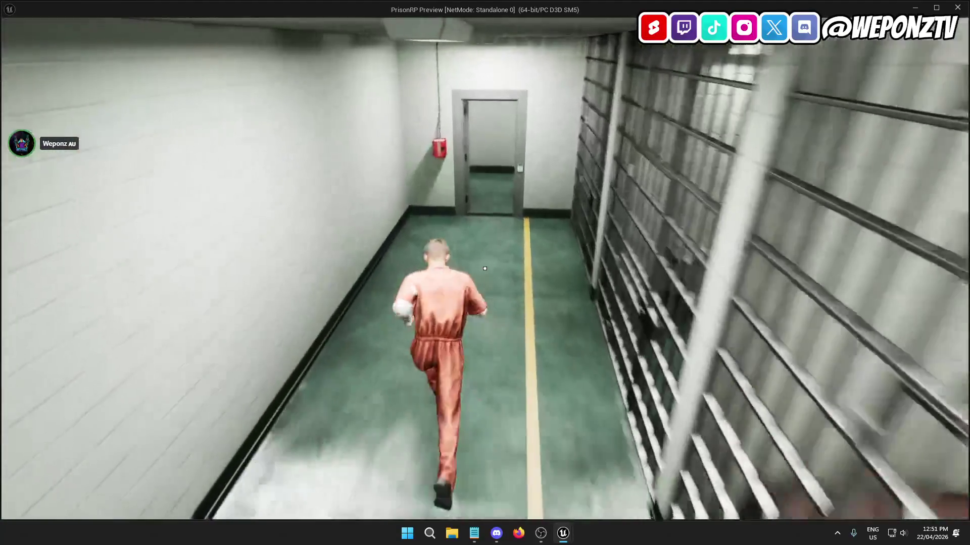
key("w")
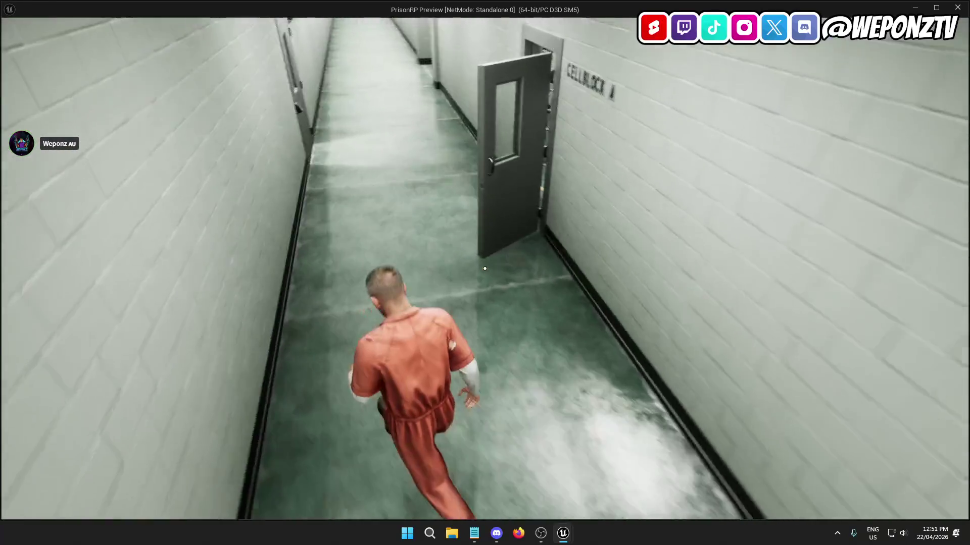
key("w")
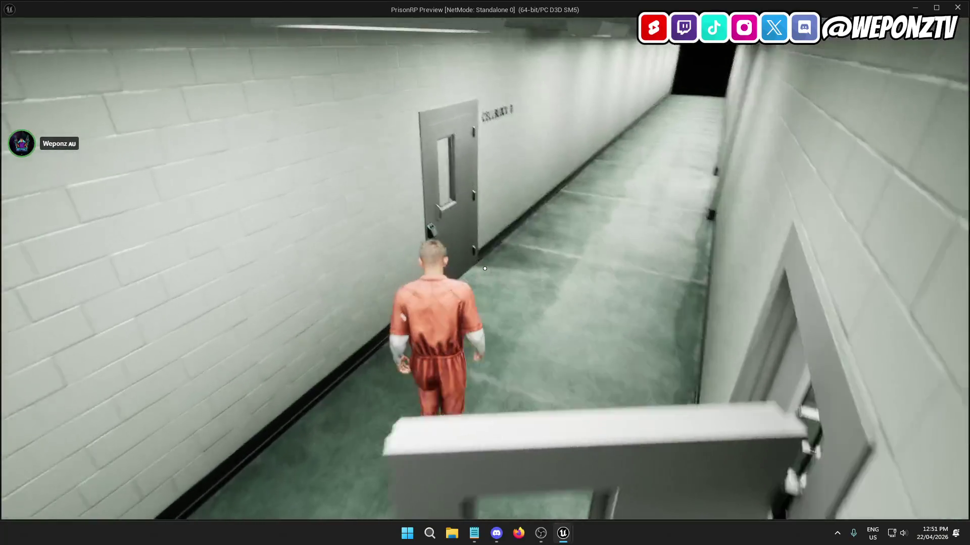
key("f")
key("w")
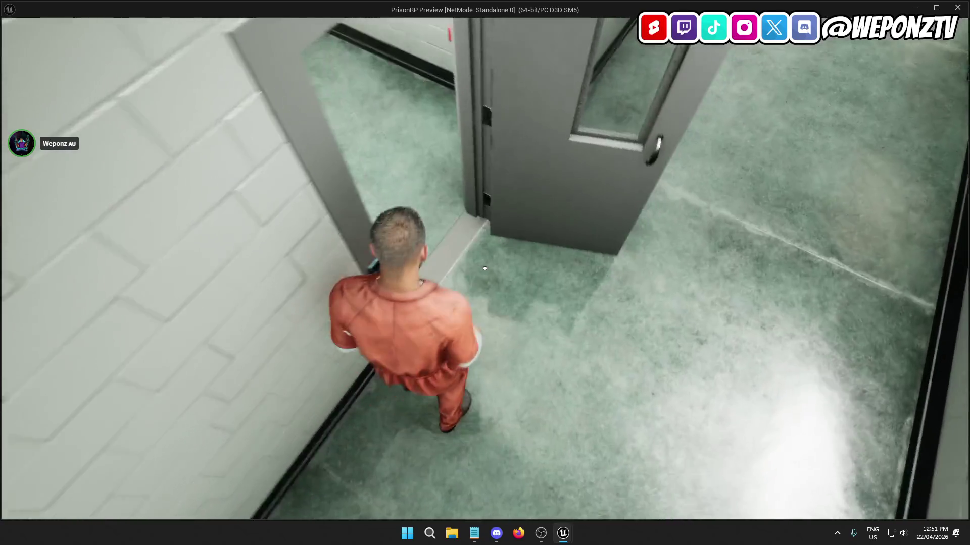
key("w")
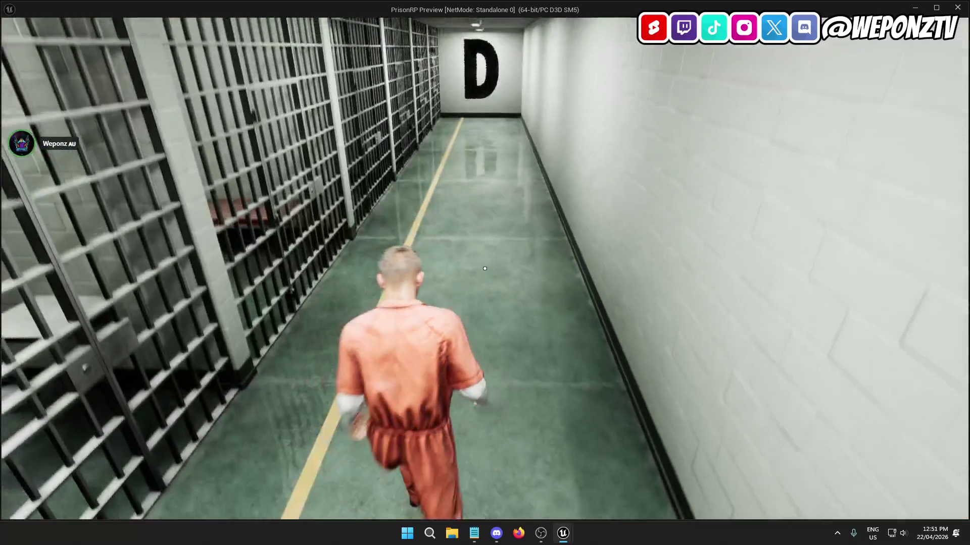
key("w")
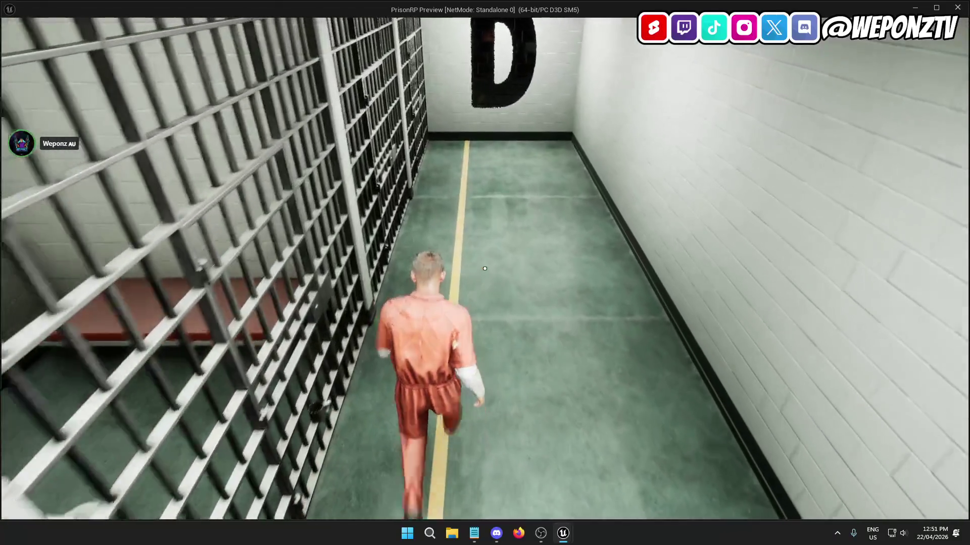
key("Escape")
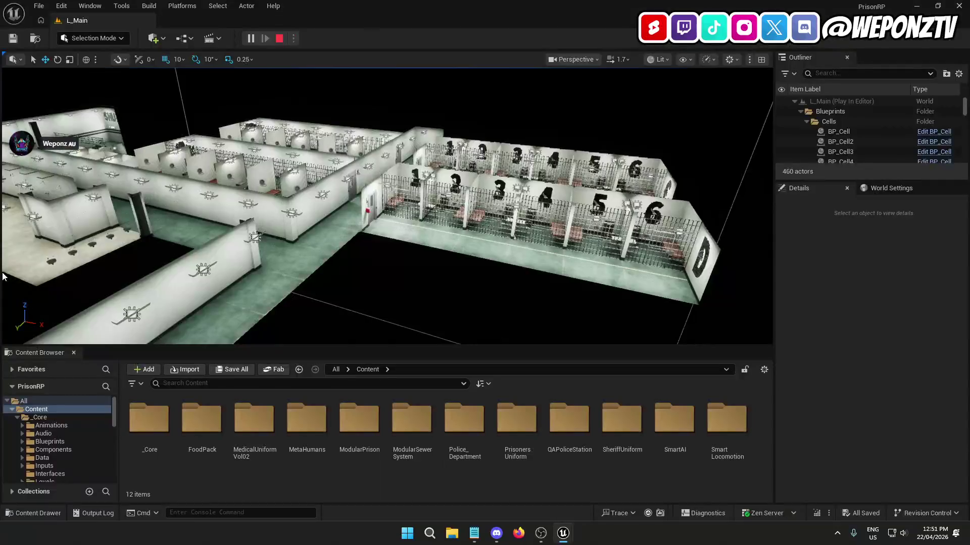
Step: Select the LI_CellblockD level instance and enter its edit mode
key("w")
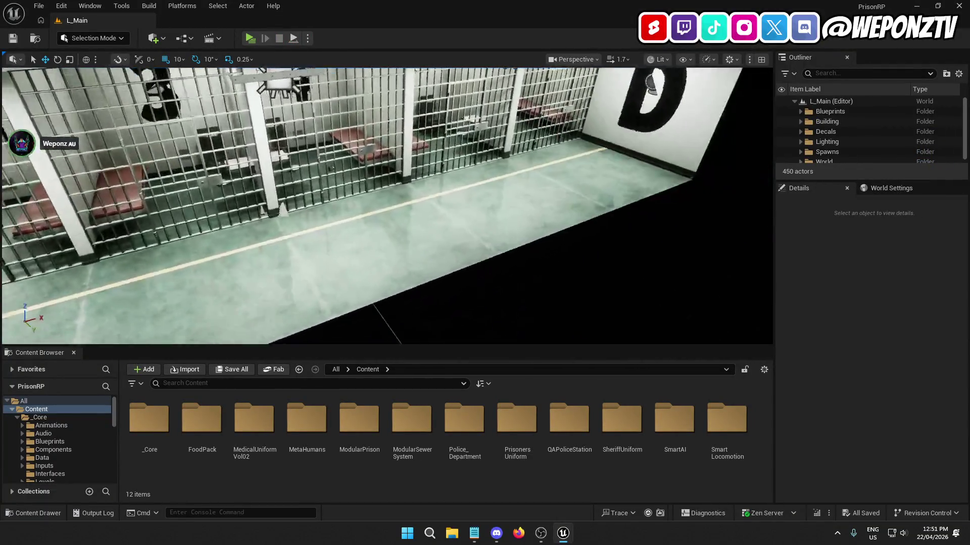
key("s")
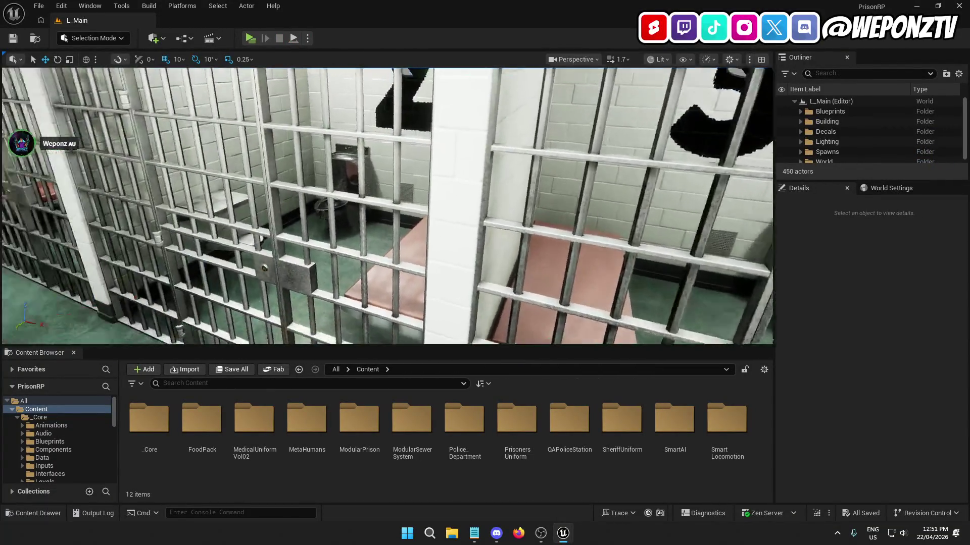
key("w")
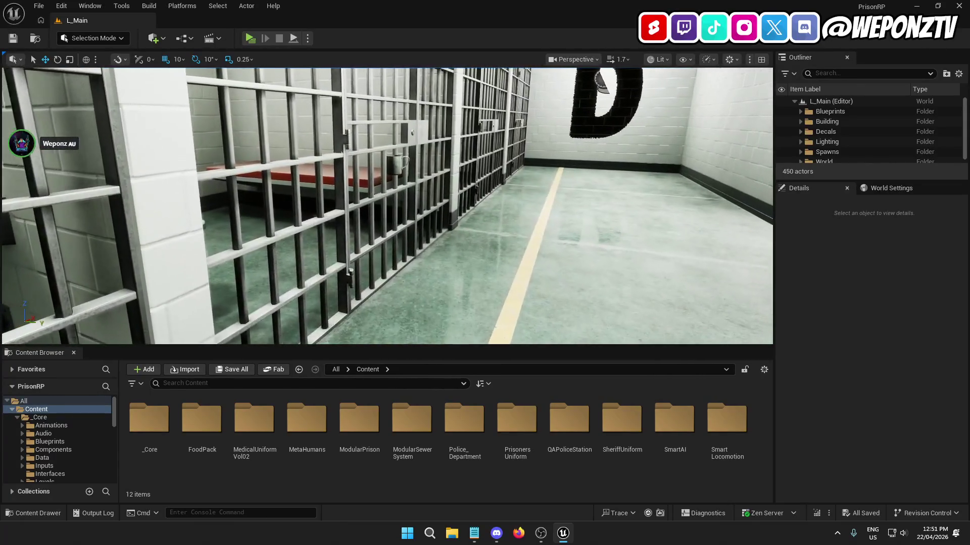
left_click_drag(438, 254, 438, 253)
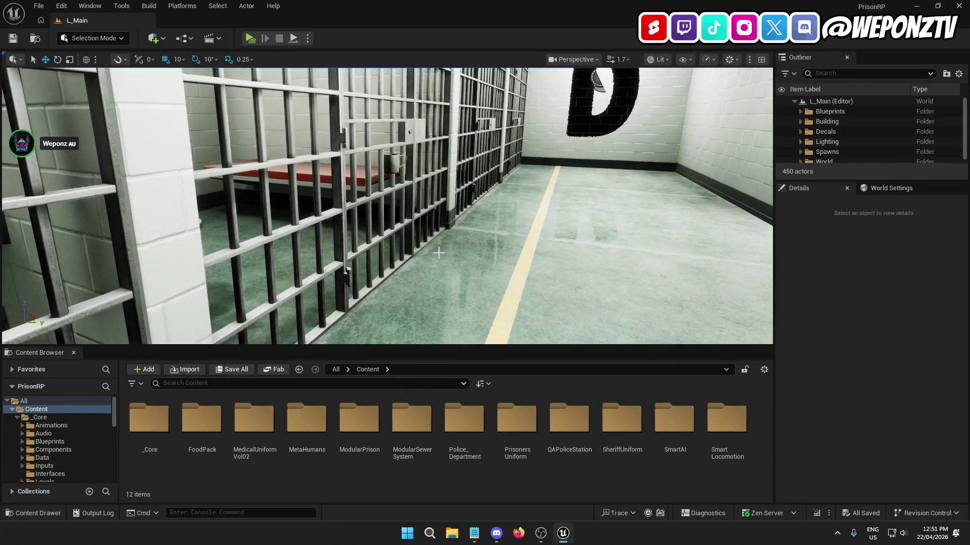
left_click(393, 157)
left_click(881, 331)
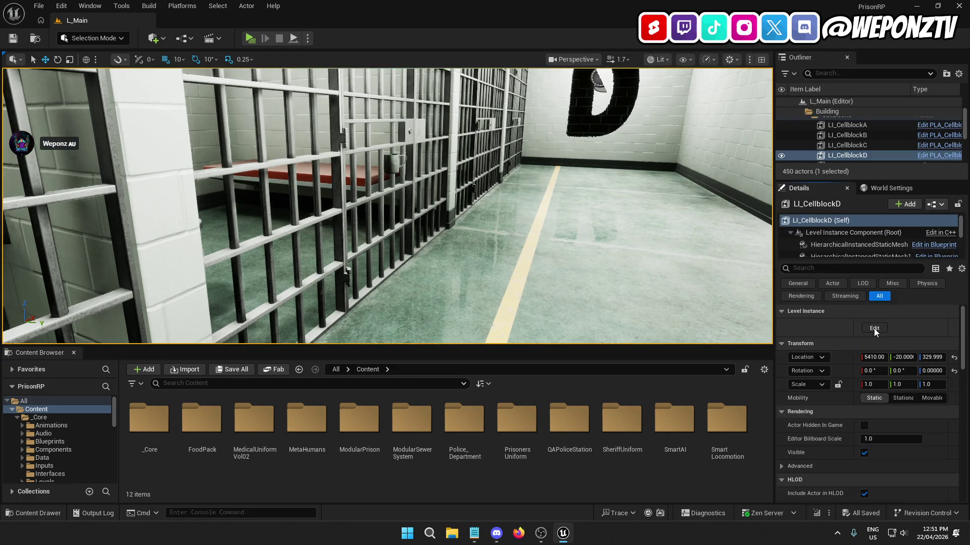
Step: Delete the SM_MugAluminum mug from the cell and save the level instance edits
left_click(389, 160)
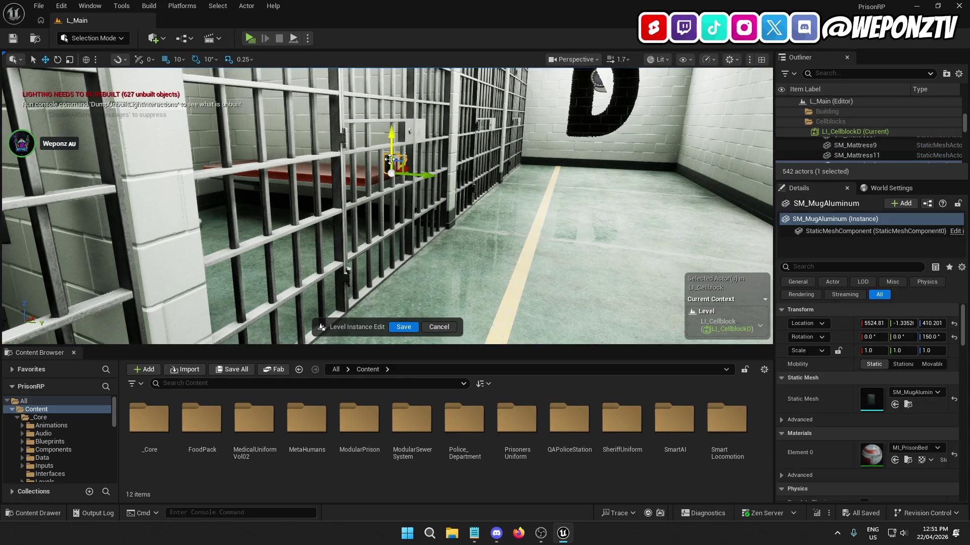
key("Delete")
left_click(404, 327)
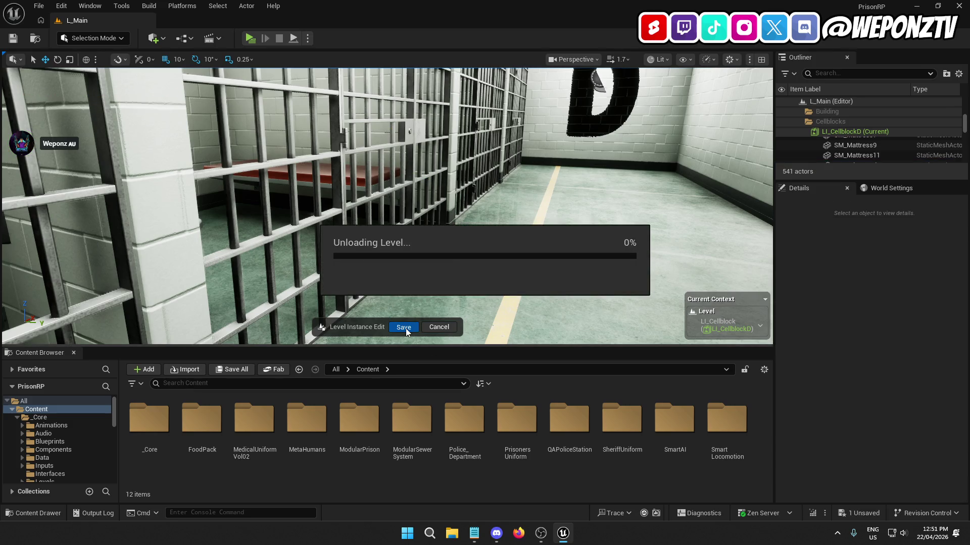
mouse_move(523, 165)
left_mouse_down()
mouse_move(520, 116)
mouse_move(499, 67)
mouse_move(464, 156)
mouse_move(480, 152)
mouse_move(467, 152)
mouse_move(472, 162)
left_mouse_up()
key("f")
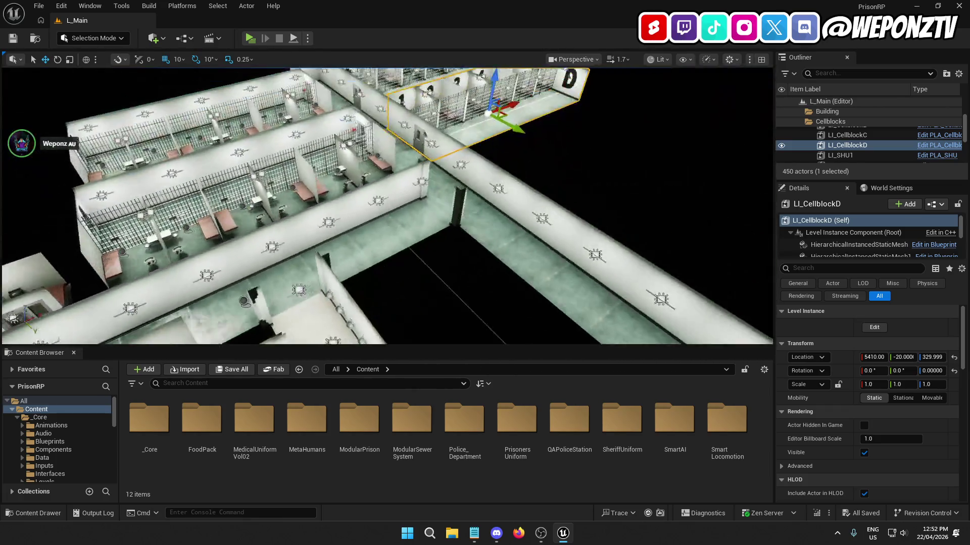
left_click(618, 178)
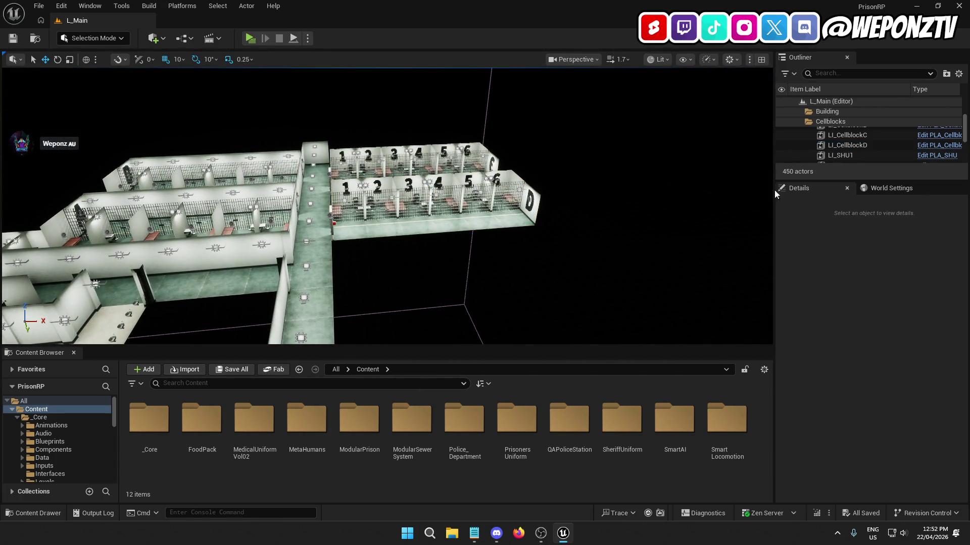
scroll(870, 127, "up", 3)
left_click(806, 131)
left_click(801, 121)
mouse_move(644, 187)
left_mouse_down()
mouse_move(634, 162)
mouse_move(594, 162)
mouse_move(624, 162)
mouse_move(598, 161)
mouse_move(622, 162)
mouse_move(632, 184)
left_mouse_up()
left_click_drag(408, 286, 408, 286)
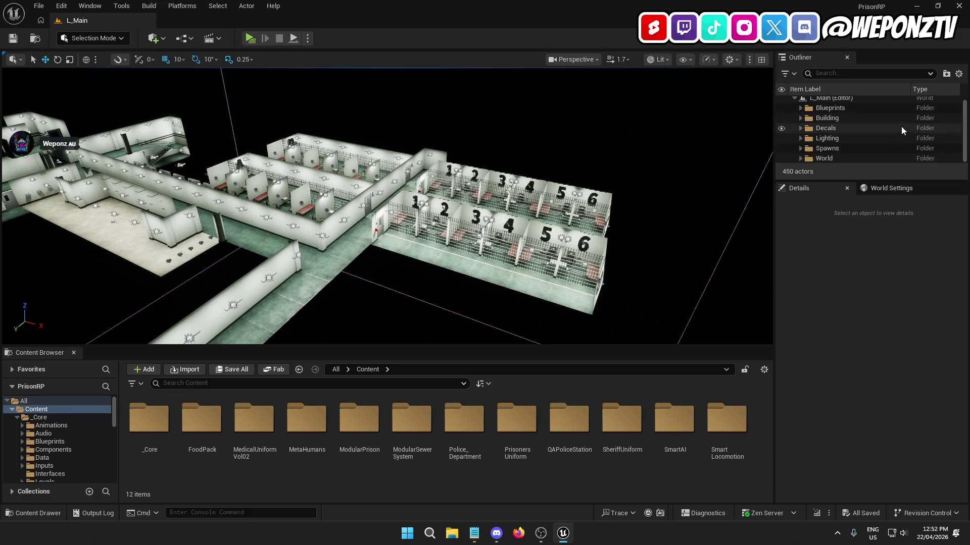
left_click(859, 101)
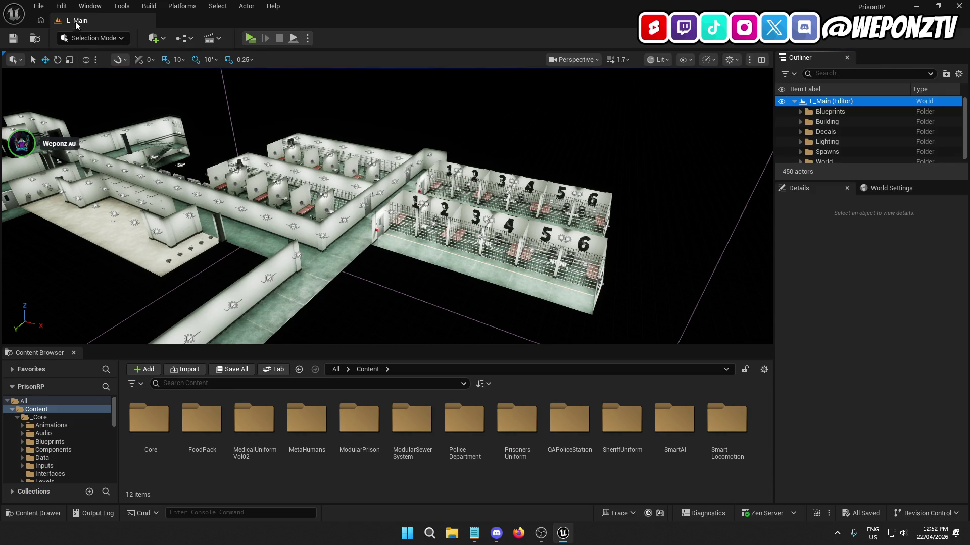
left_click(39, 5)
left_click(44, 8)
key("Escape")
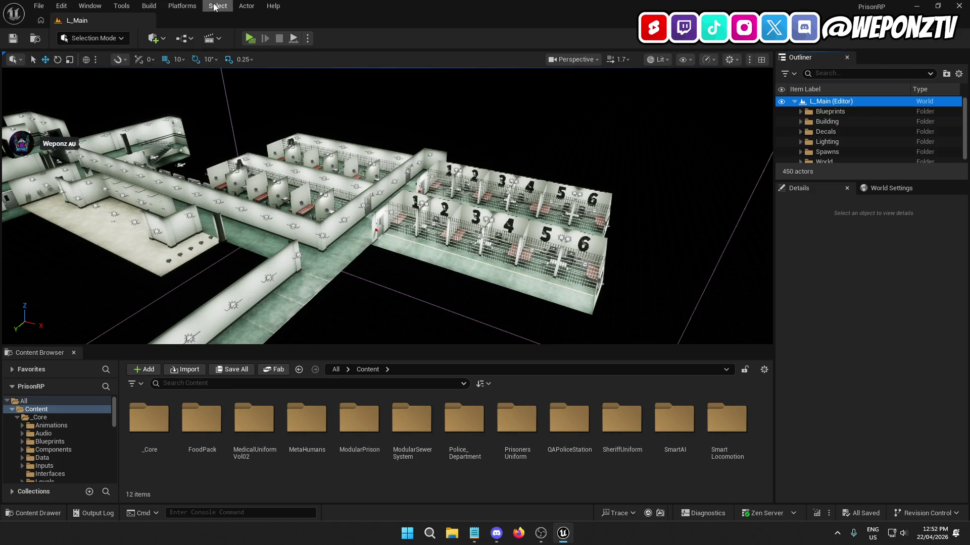
Step: Run Build All Levels to start the prison's lighting build, orbiting the view meanwhile
left_click(149, 5)
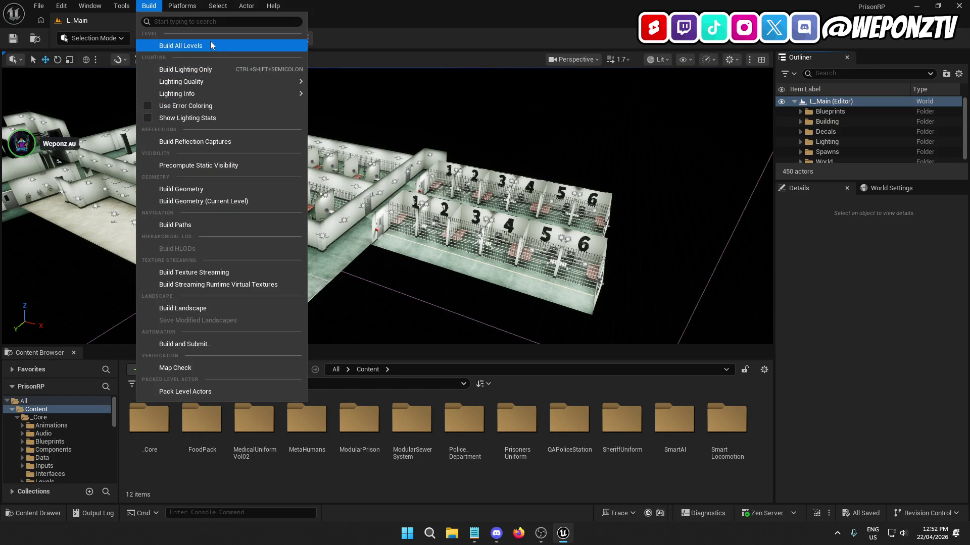
left_click(211, 46)
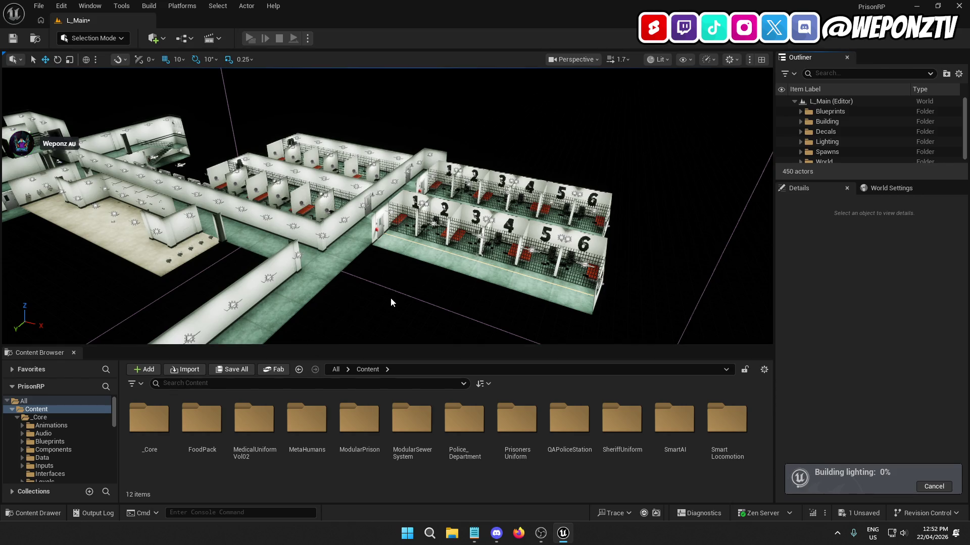
left_click_drag(377, 298, 387, 193)
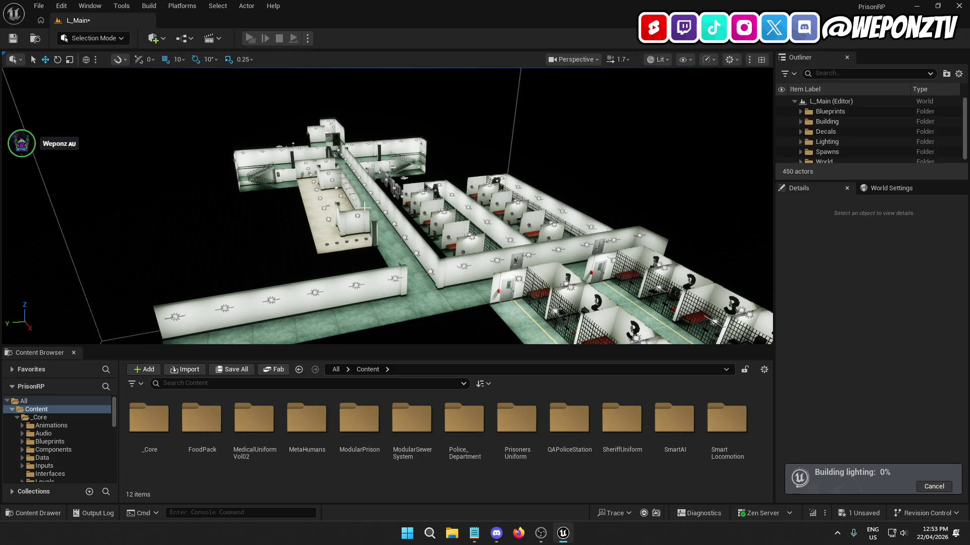
left_click_drag(424, 285, 424, 227)
left_click_drag(253, 284, 268, 283)
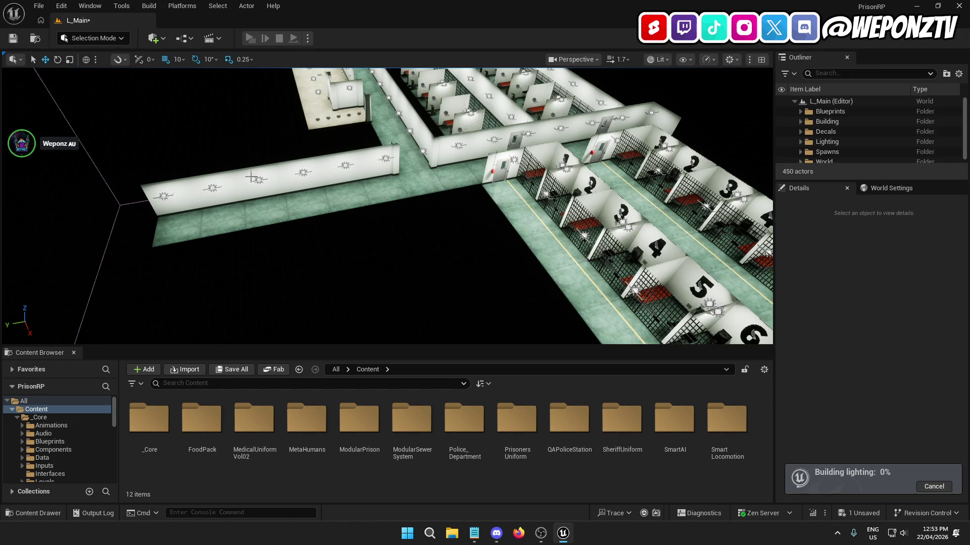
left_click_drag(427, 244, 404, 221)
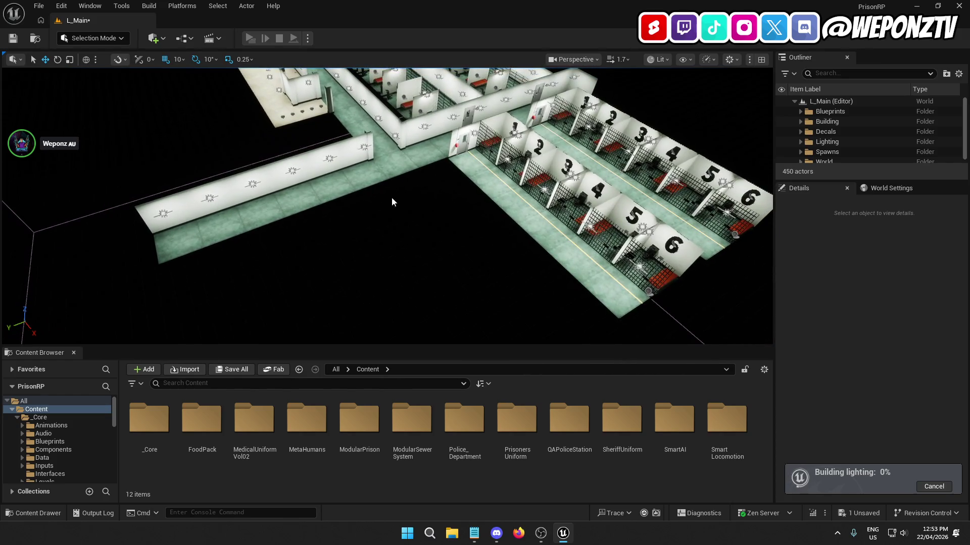
left_click_drag(331, 222, 409, 223)
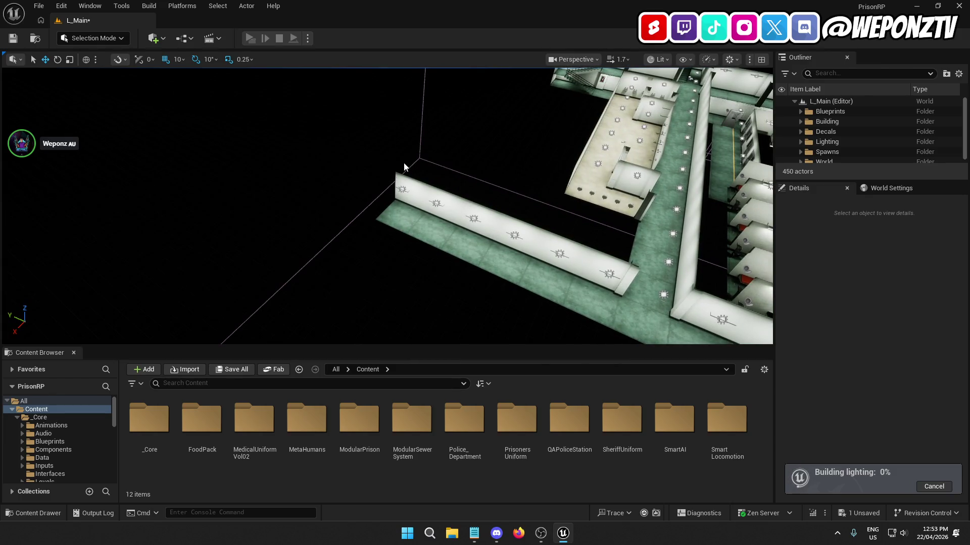
mouse_move(388, 196)
left_mouse_down()
mouse_move(399, 196)
mouse_move(388, 196)
left_mouse_up()
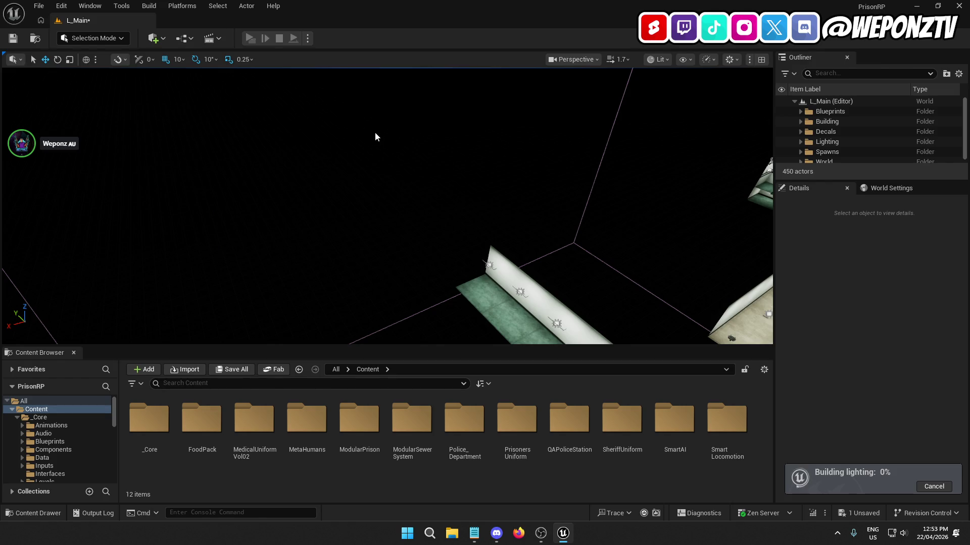
mouse_move(463, 135)
left_mouse_down()
mouse_move(464, 167)
mouse_move(425, 176)
mouse_move(465, 140)
left_mouse_up()
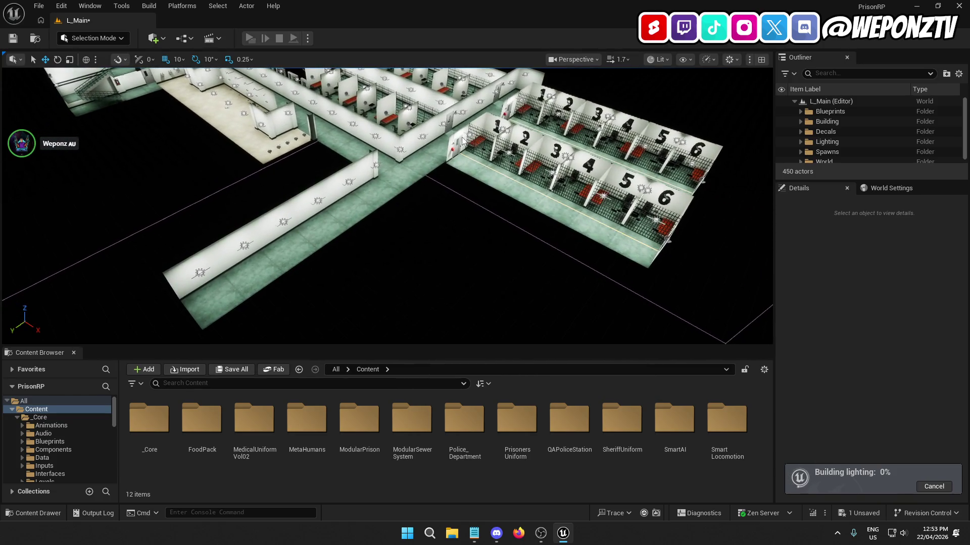
Step: Save L_Main, skip the failed asset, close the Message Log, and run Save All
left_click(13, 38)
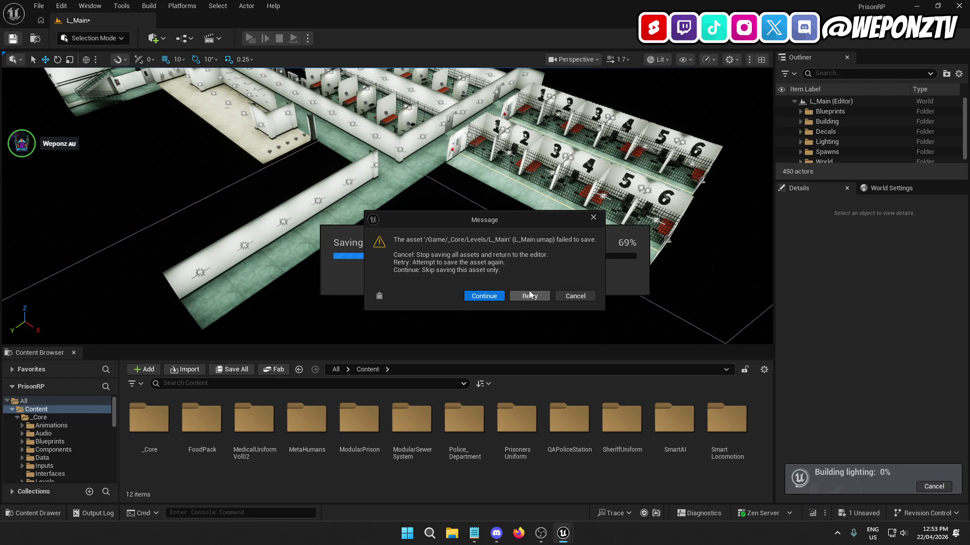
left_click(487, 296)
left_click(532, 287)
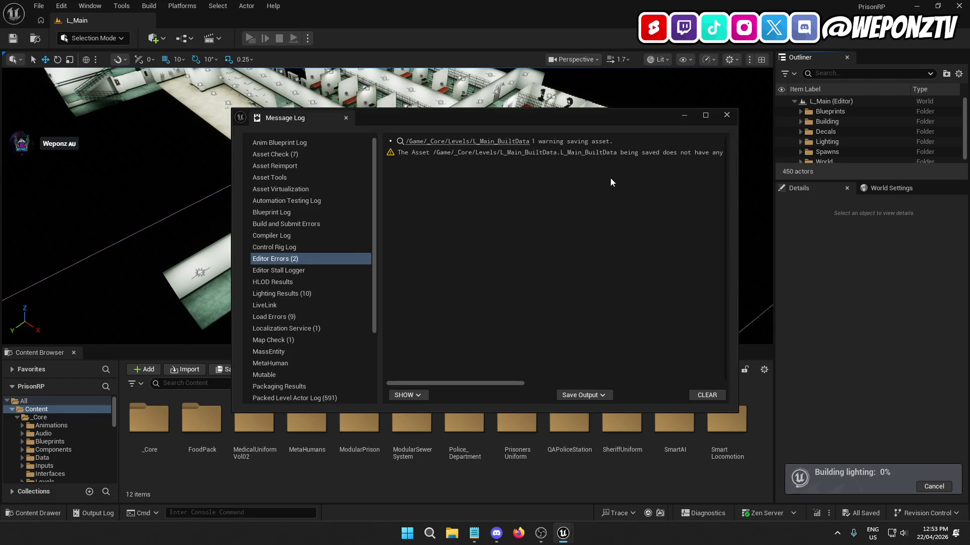
left_click(727, 115)
left_click(39, 6)
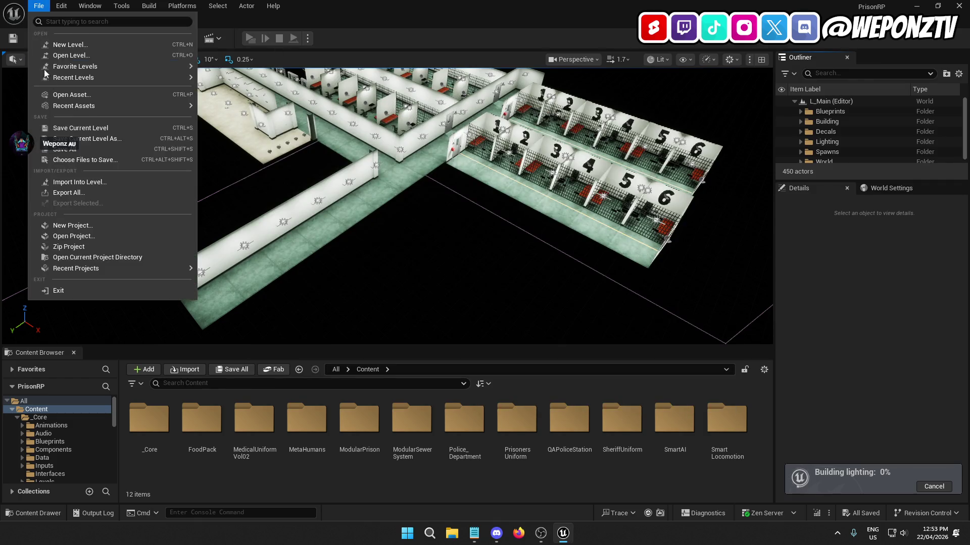
left_click(71, 149)
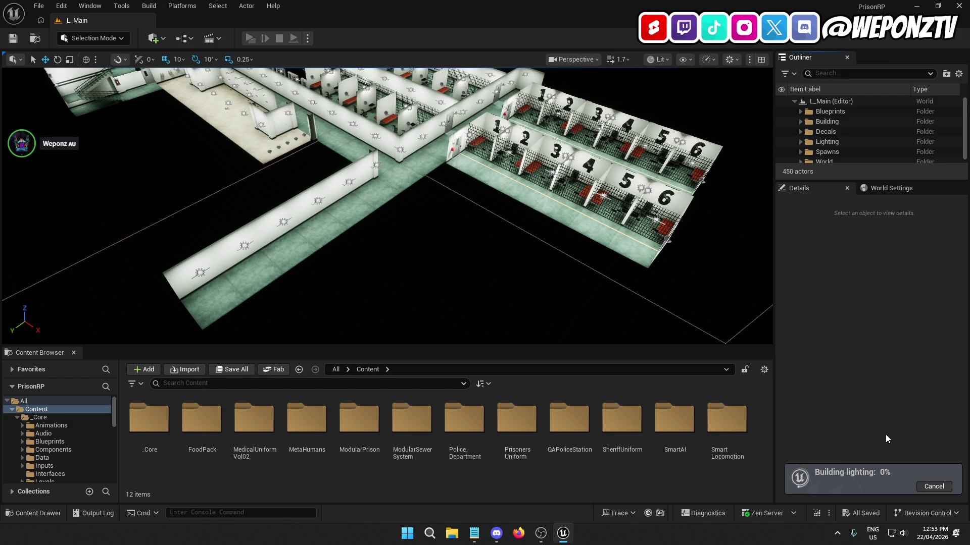
mouse_move(542, 286)
left_mouse_down()
mouse_move(532, 261)
mouse_move(492, 239)
mouse_move(442, 139)
left_mouse_up()
mouse_move(385, 187)
left_mouse_down()
mouse_move(384, 158)
mouse_move(399, 158)
left_mouse_up()
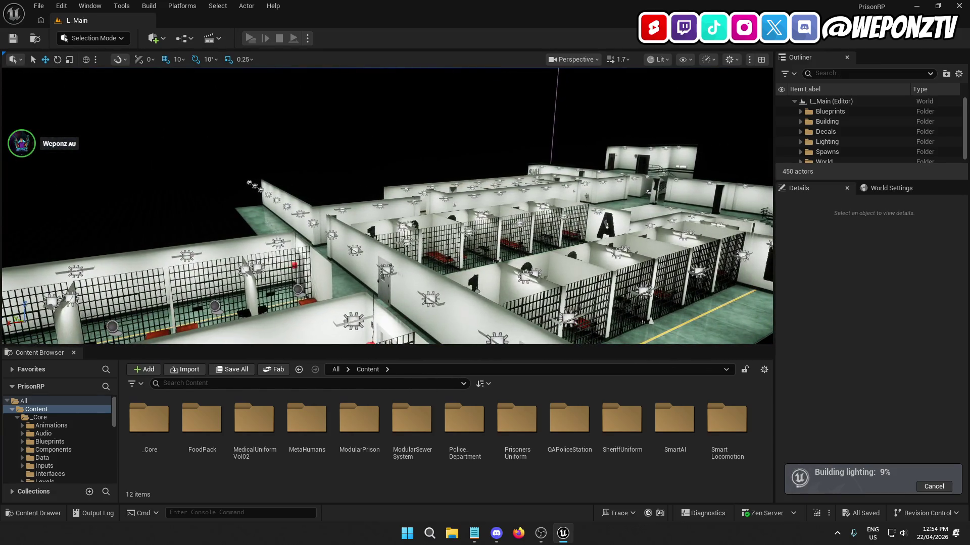
left_click_drag(271, 131, 271, 131)
left_click_drag(296, 92, 286, 87)
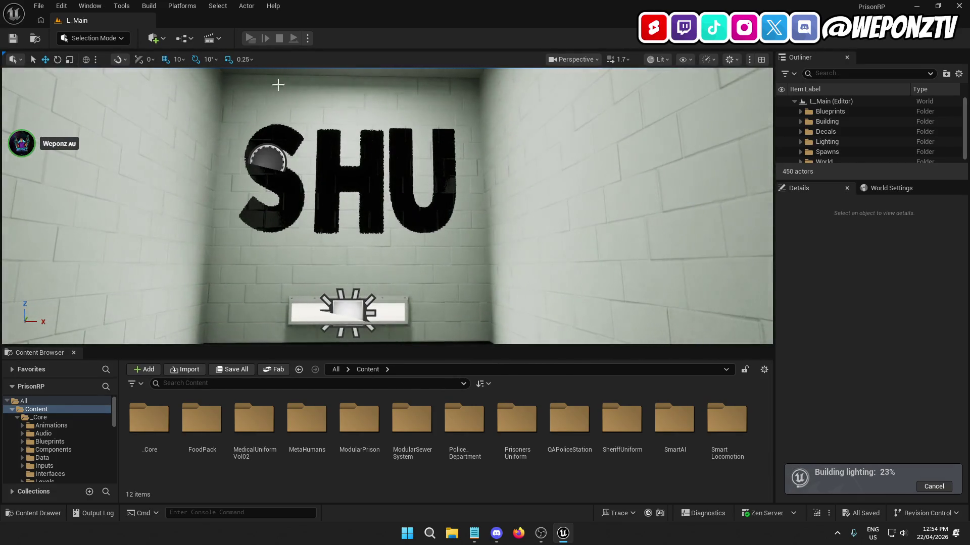
left_click_drag(415, 210, 415, 209)
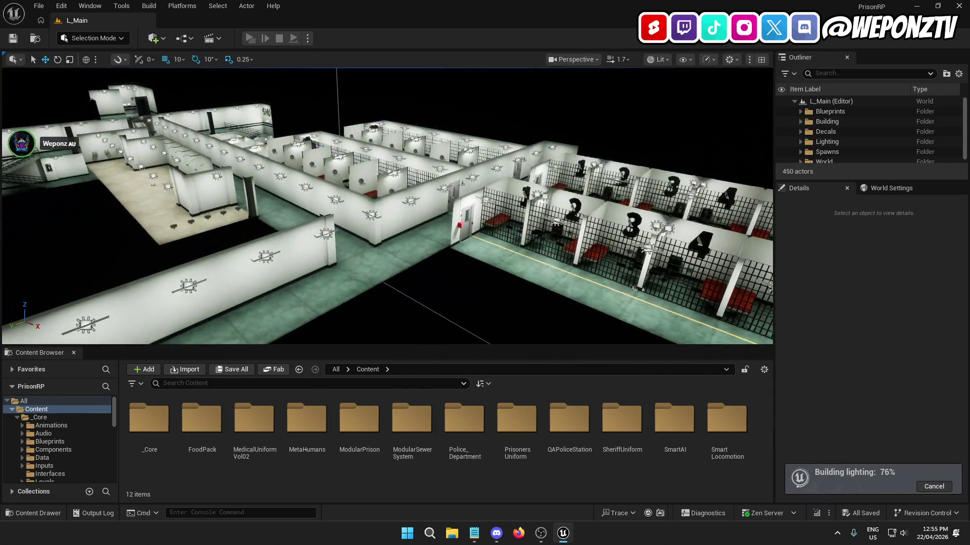
Step: Right-click the BP_Cell2 actor in the viewport while the lighting build runs
right_click(378, 180)
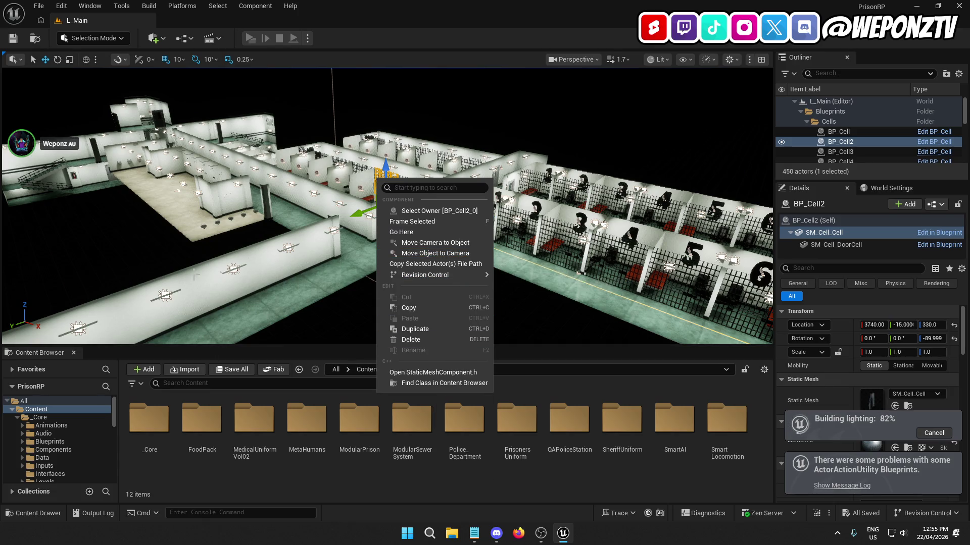
Step: Dismiss the context menu, review the Lighting Results in the Message Log, then close it
left_click(581, 377)
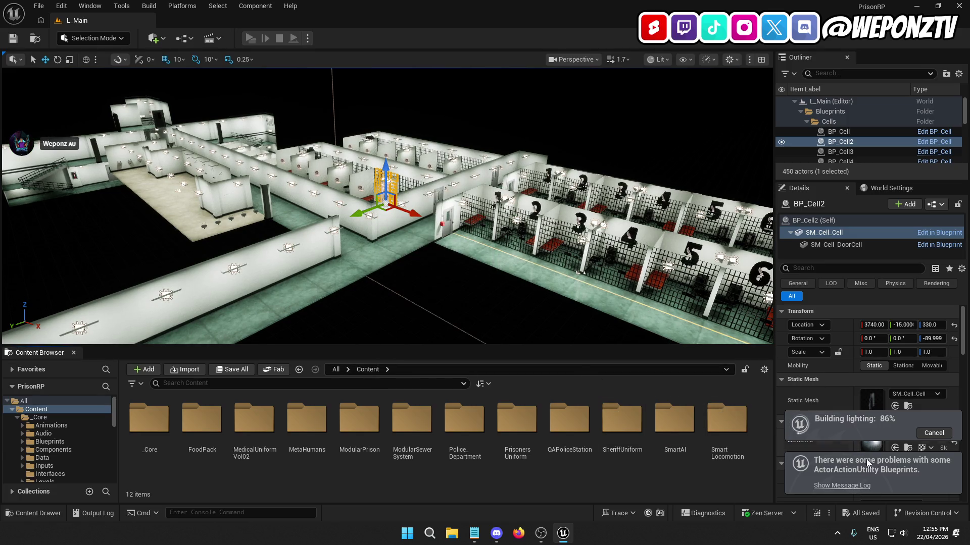
left_click(863, 486)
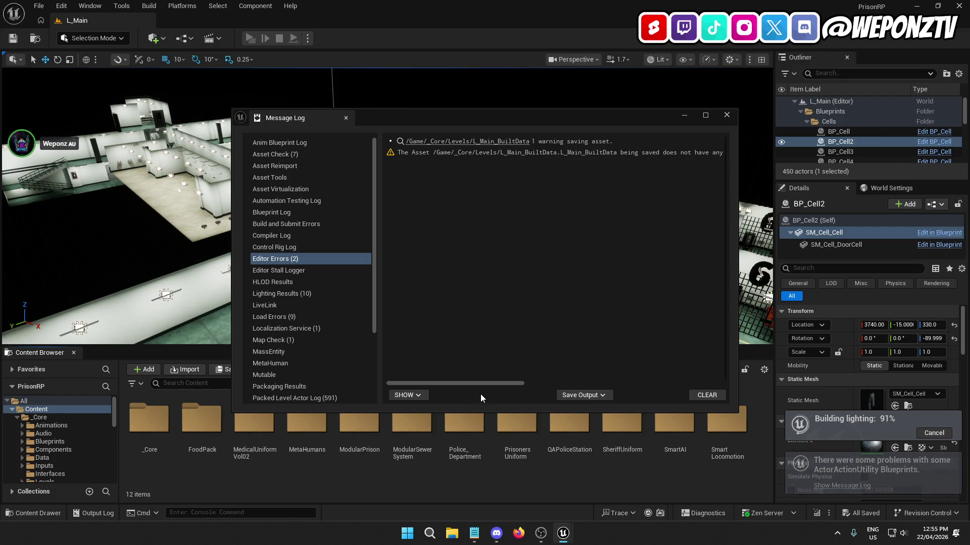
left_click_drag(476, 385, 650, 414)
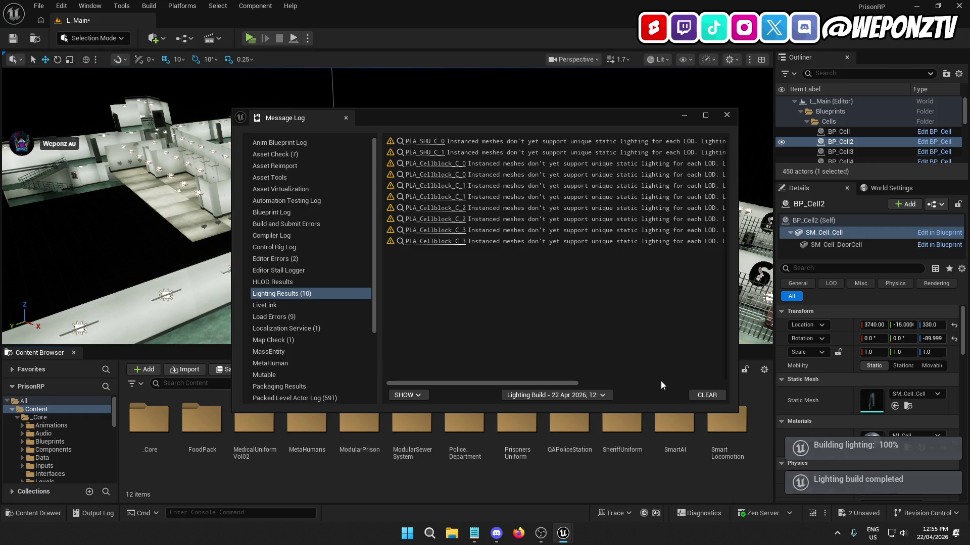
left_click(725, 116)
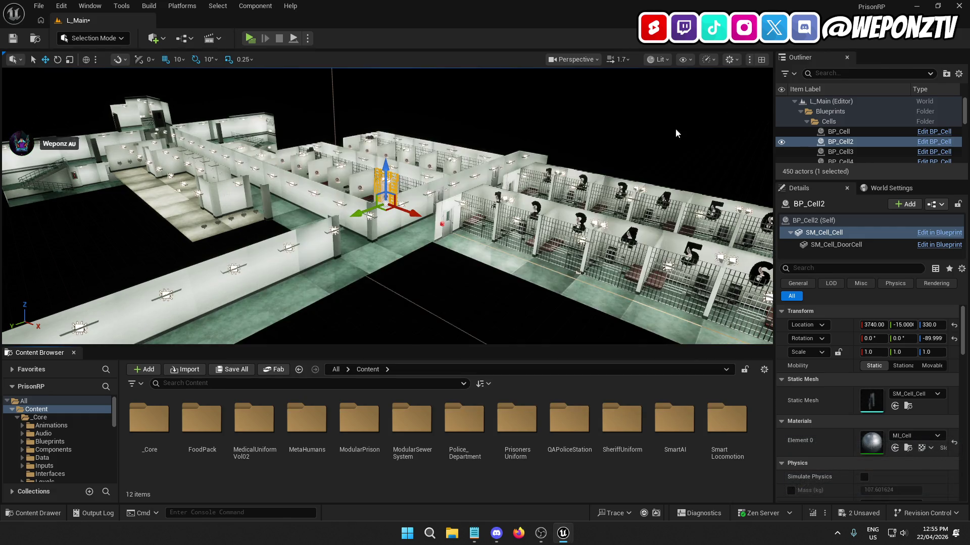
Step: Save All changes and collapse the Cells and Blueprints folders in the Outliner
left_click(39, 6)
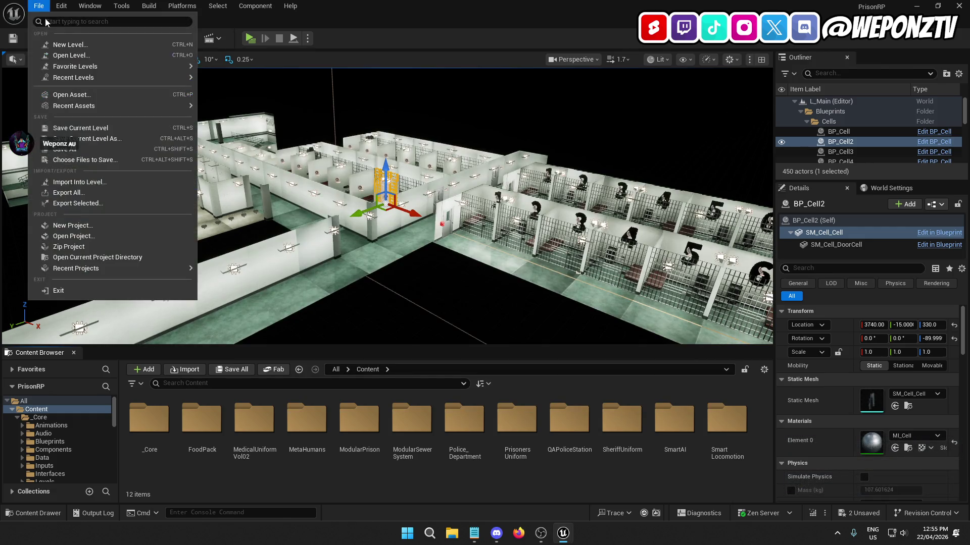
left_click(92, 149)
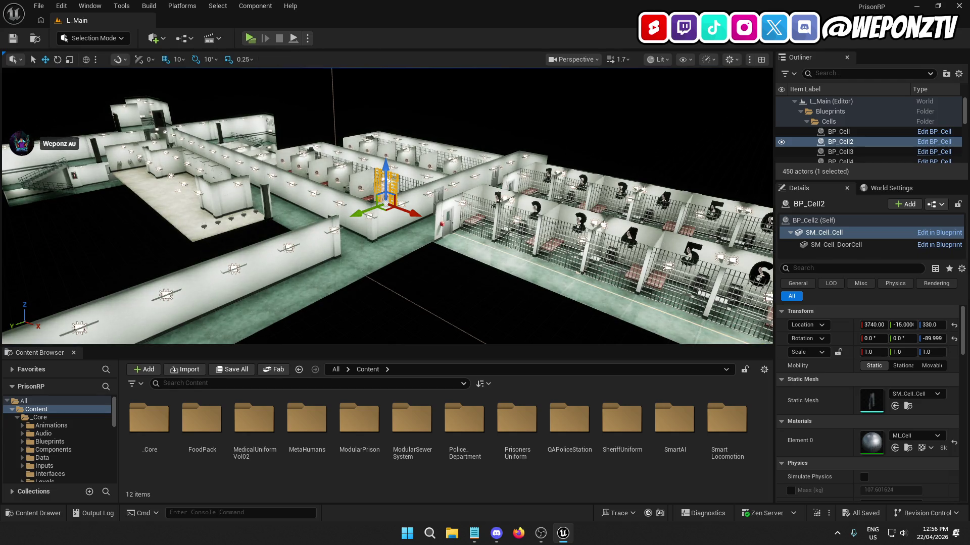
left_click(806, 122)
left_click(800, 111)
left_click(831, 101)
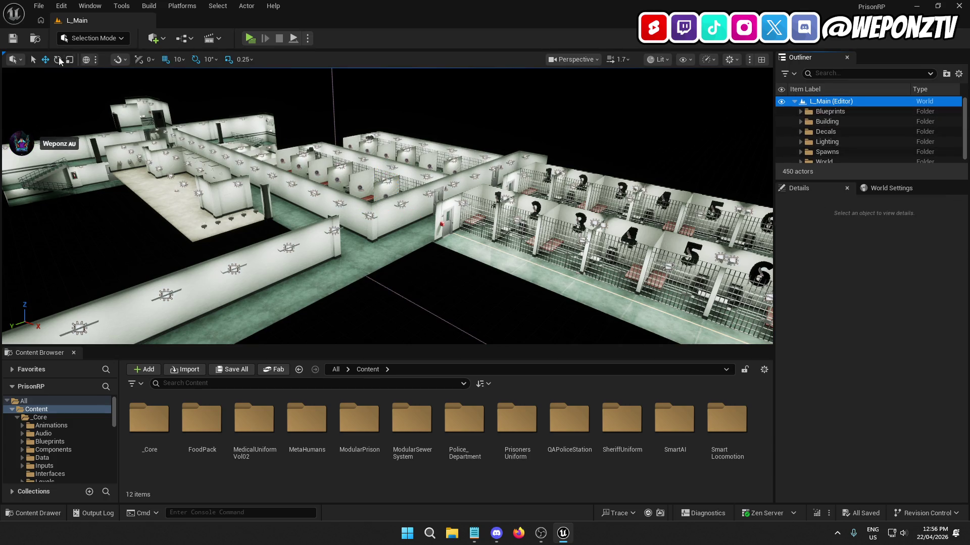
Step: Check the File menu, dismiss it, and close the Unreal editor
left_click(36, 5)
left_click(85, 129)
left_click(42, 5)
key("Escape")
left_click(962, 7)
Step: In UE5 Projects, choose WinRAR's Add to archive for the PrisonRP folder
double_click(634, 65)
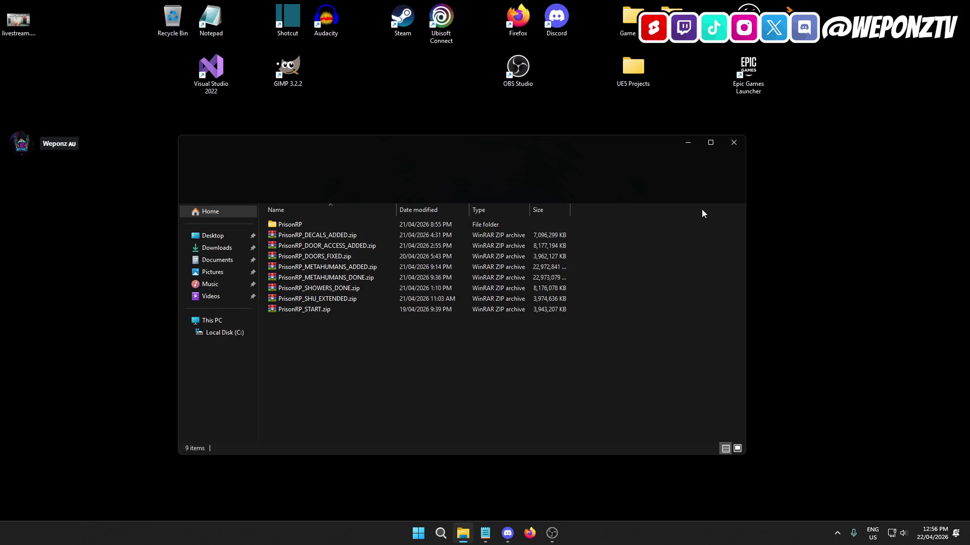
left_click(305, 224)
right_click(305, 224)
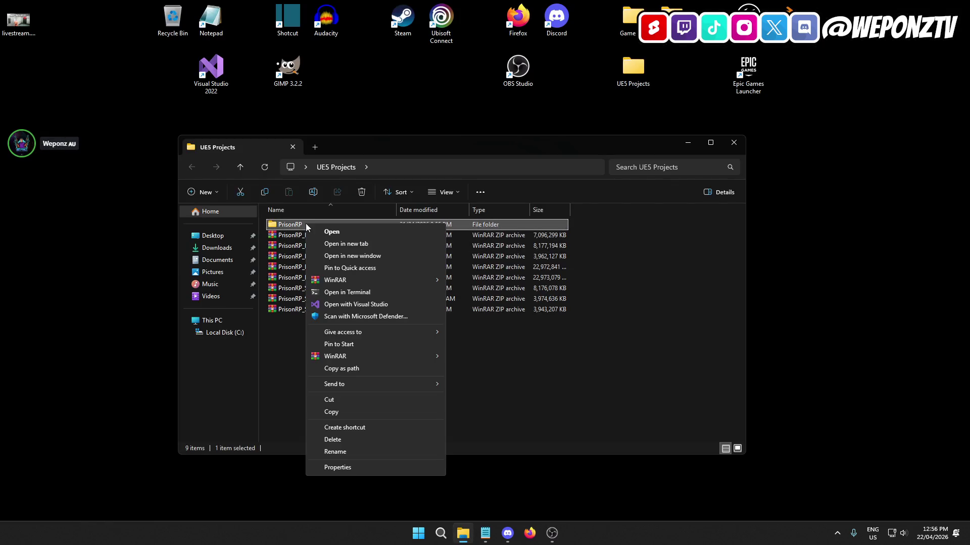
mouse_move(437, 356)
left_click(470, 357)
Step: Set the format to ZIP, name it PrisonRP_CELLBLOCKS_DONE.zip, and start compression
left_click(443, 265)
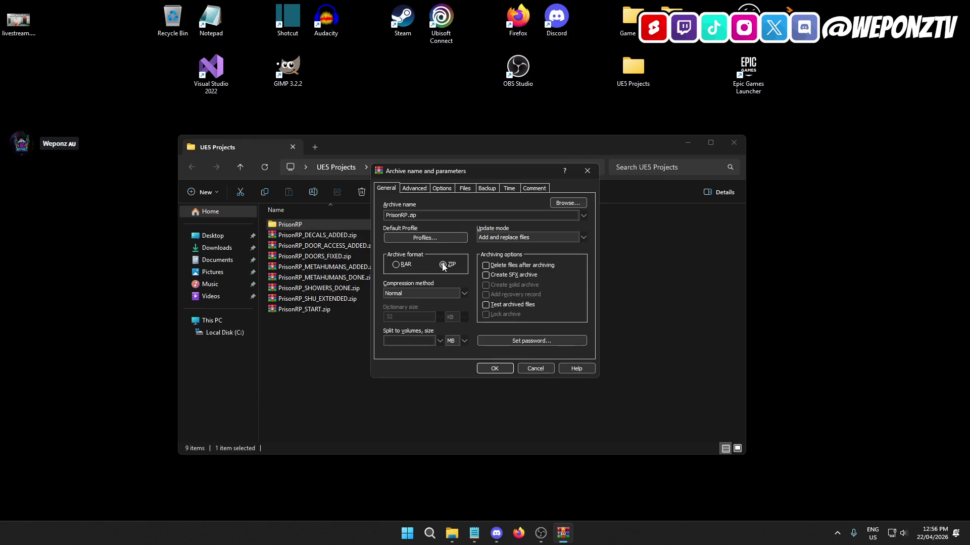
double_click(406, 216)
left_click(405, 216)
type("_CELLBLOC")
type("KS")
type("_DONE")
left_click(497, 366)
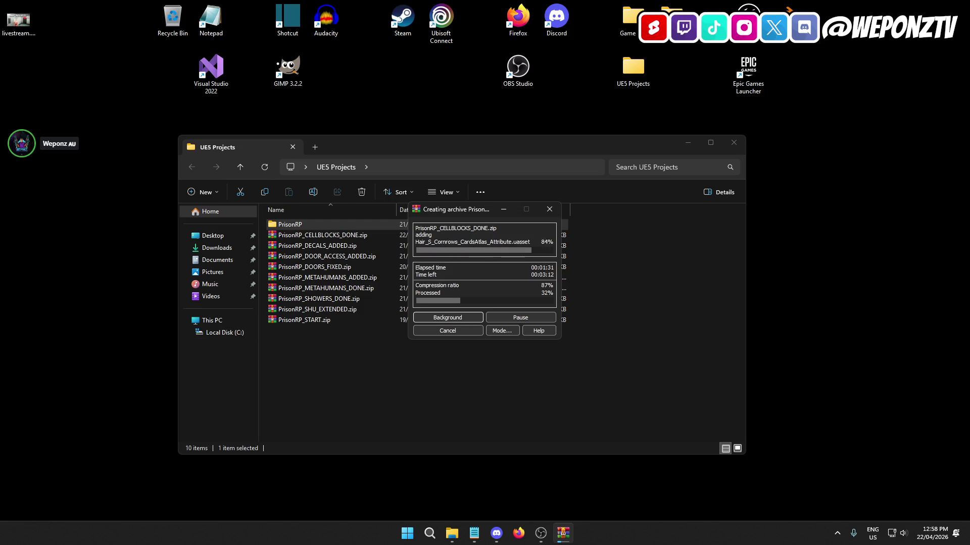
Step: Switch windows while the archive compresses and select a desktop folder
key("alt+Tab")
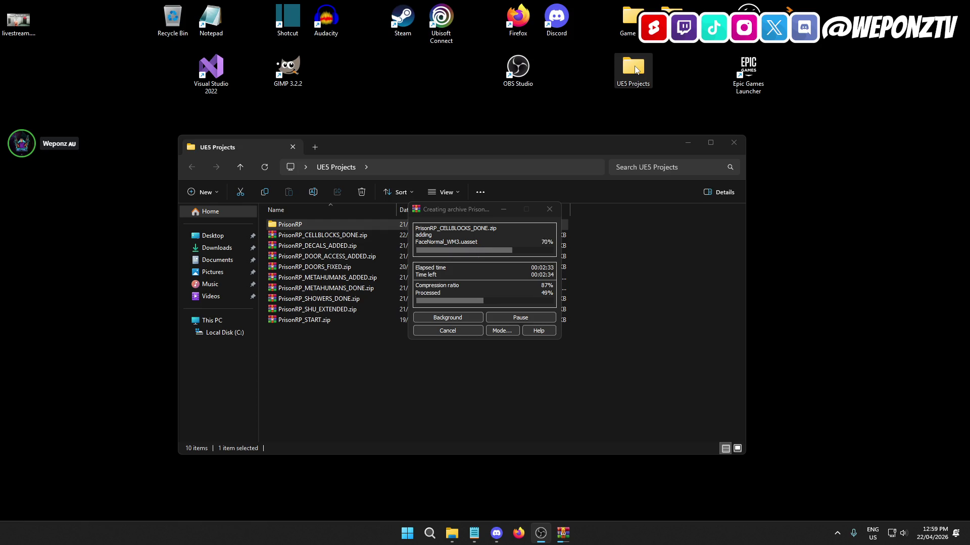
left_click(635, 69)
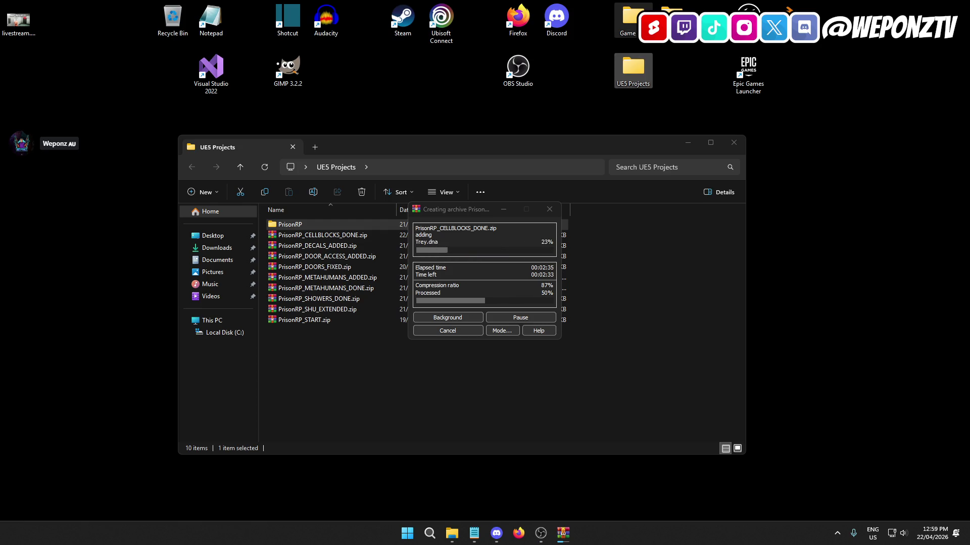
Step: Navigate from Game Dev into Assets and the announcer's voice folder
double_click(629, 20)
double_click(307, 247)
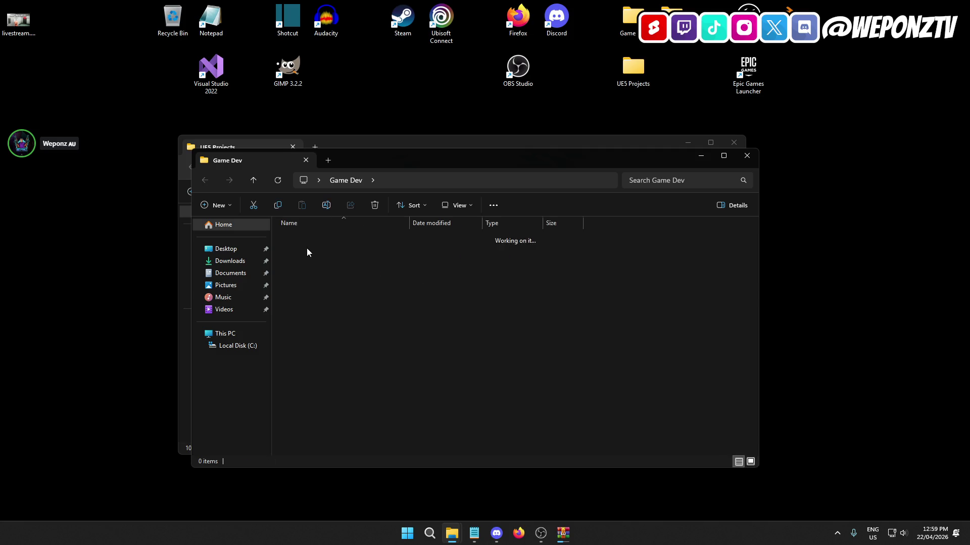
double_click(322, 238)
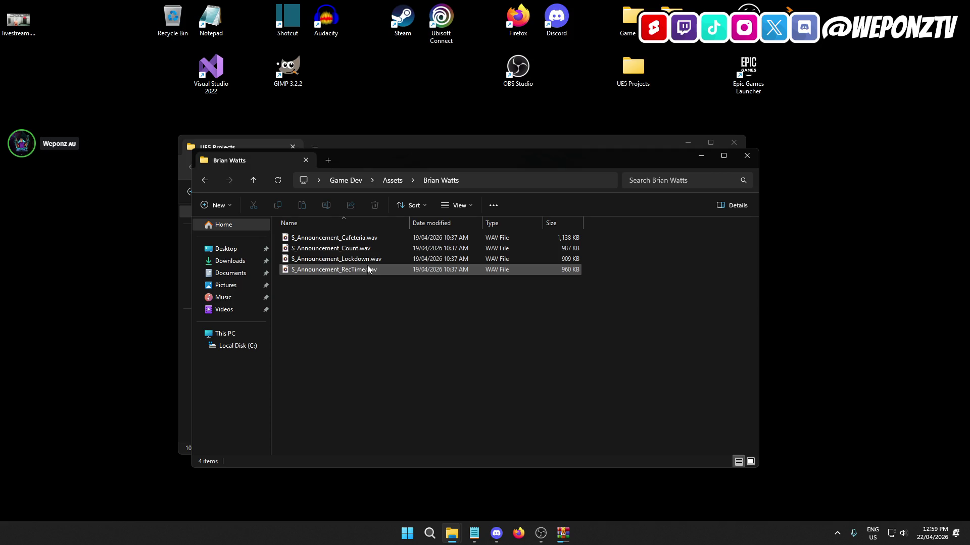
Step: Play S_Announcement_Cafeteria.wav twice, then select the RecTime, Count and Cafeteria files in turn
double_click(368, 238)
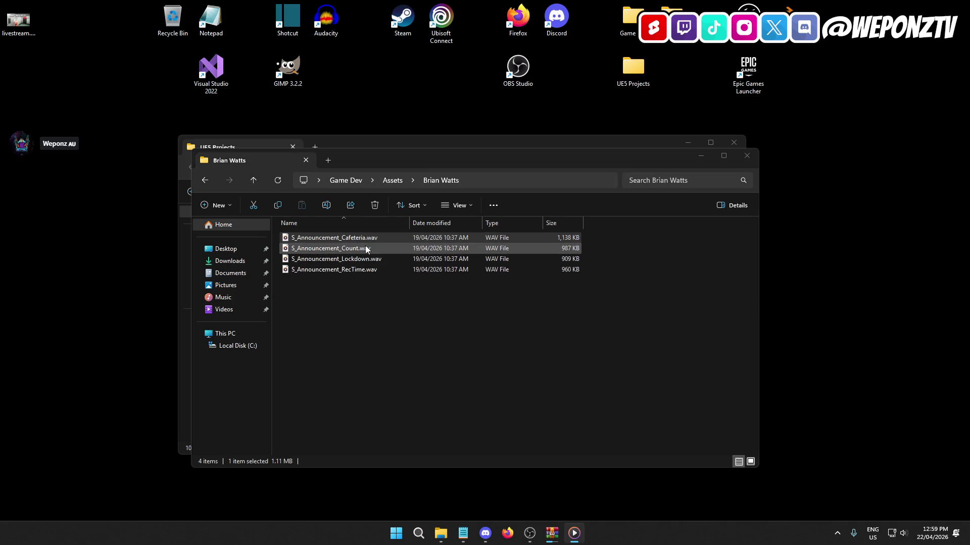
left_click(362, 320)
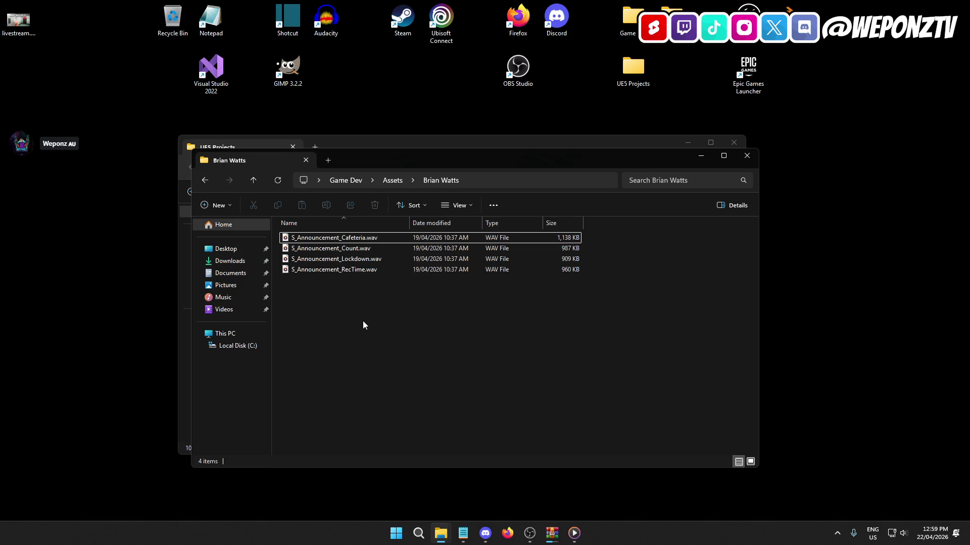
double_click(358, 239)
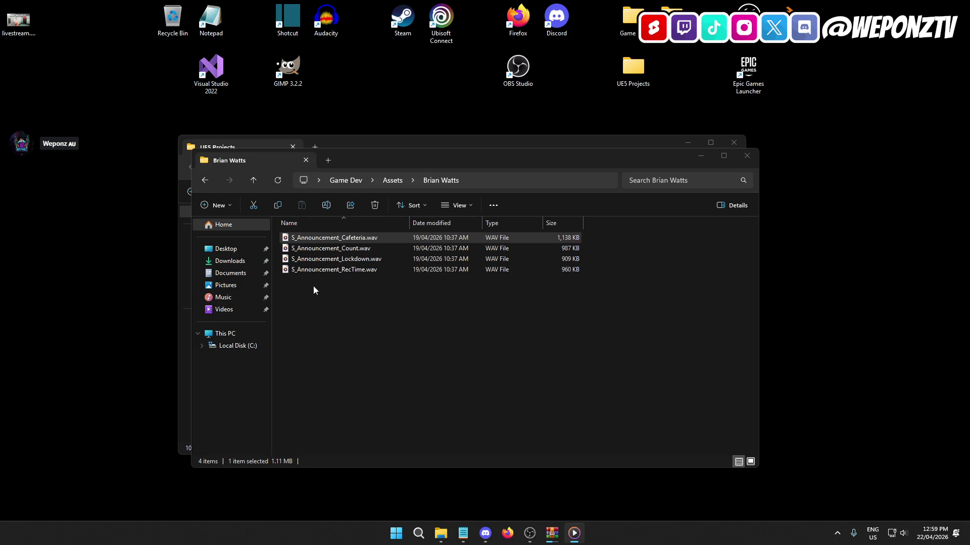
left_click(374, 270)
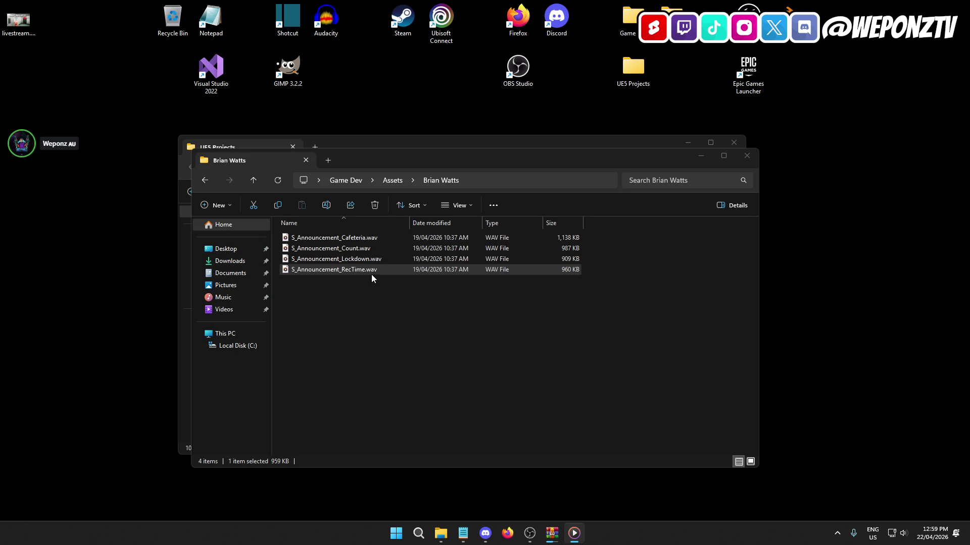
left_click(373, 247)
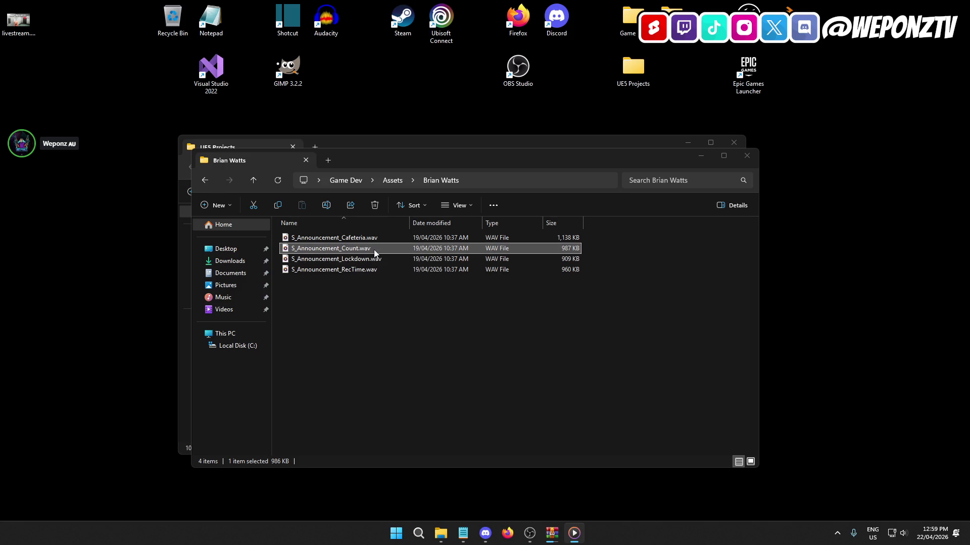
left_click(377, 240)
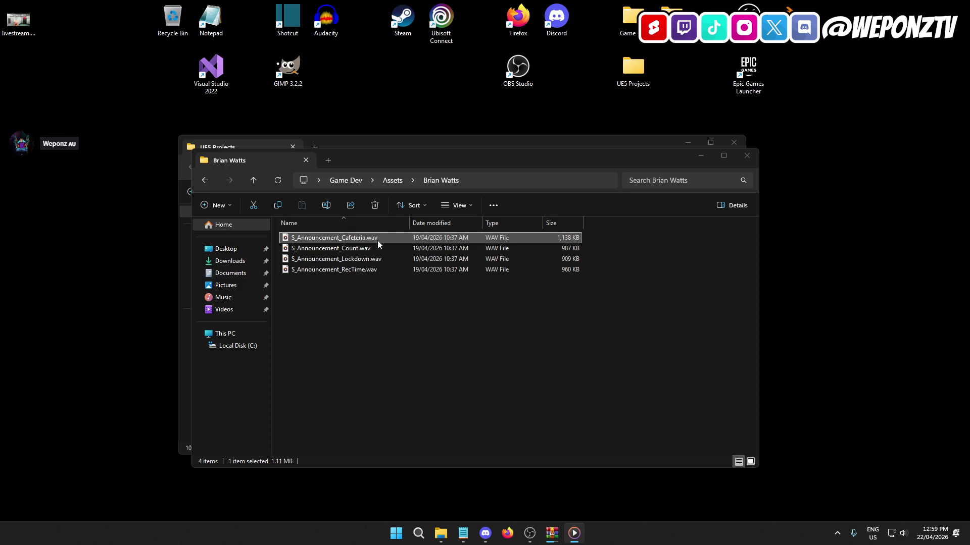
left_click(372, 271)
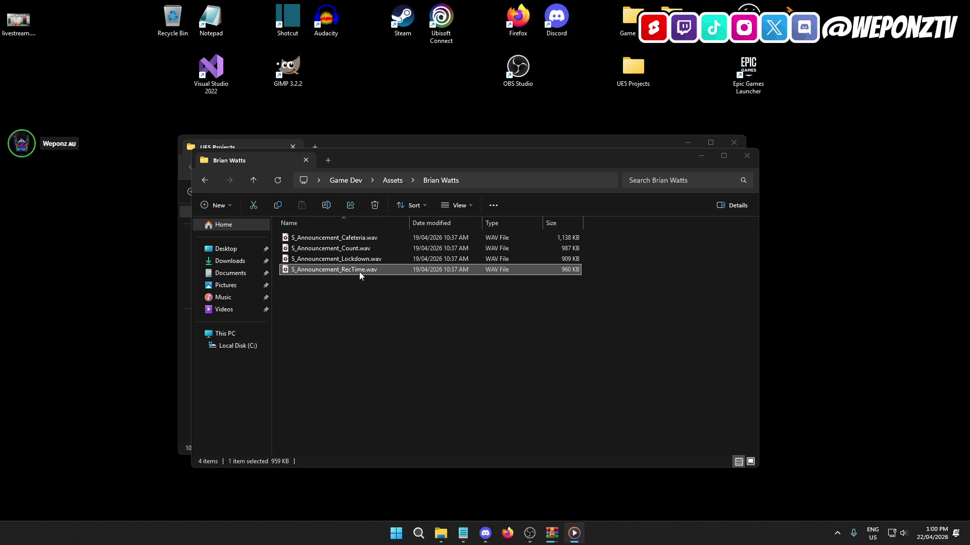
left_click(358, 238)
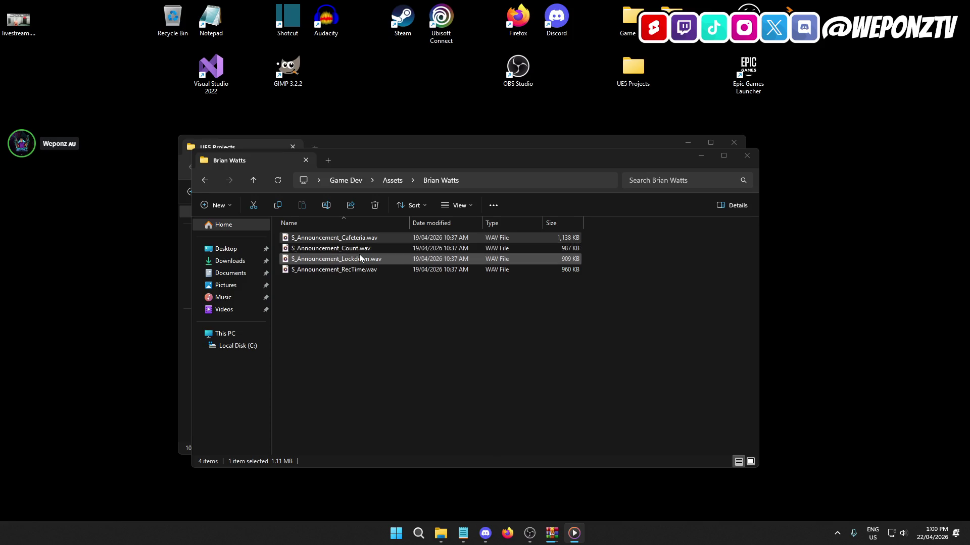
left_click(360, 253)
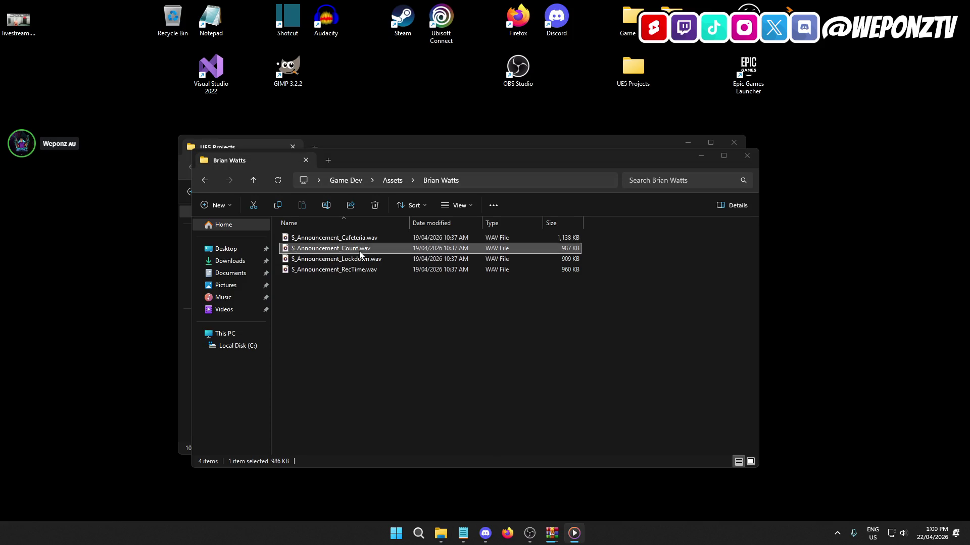